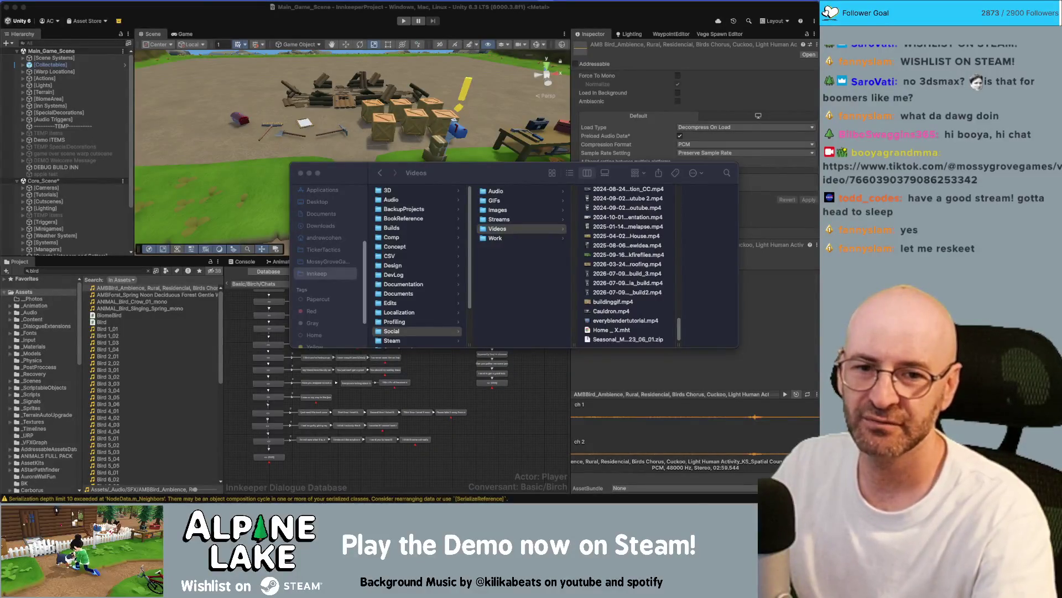
# - Bring the Bluesky post draft forward and clear the trial 'indie games' text
pyautogui.press('super+Tab')
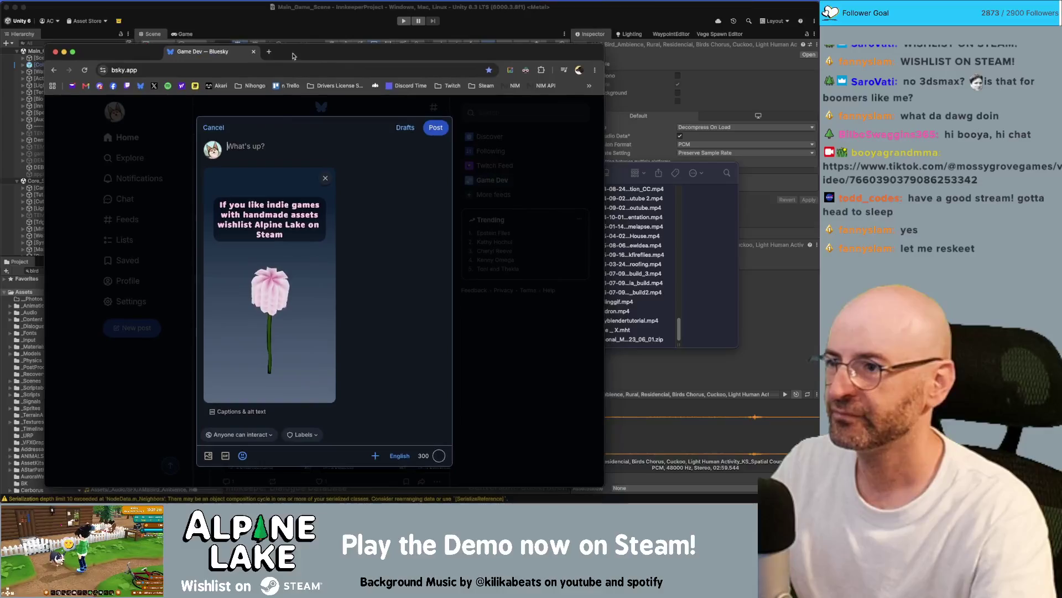
pyautogui.write('r u')
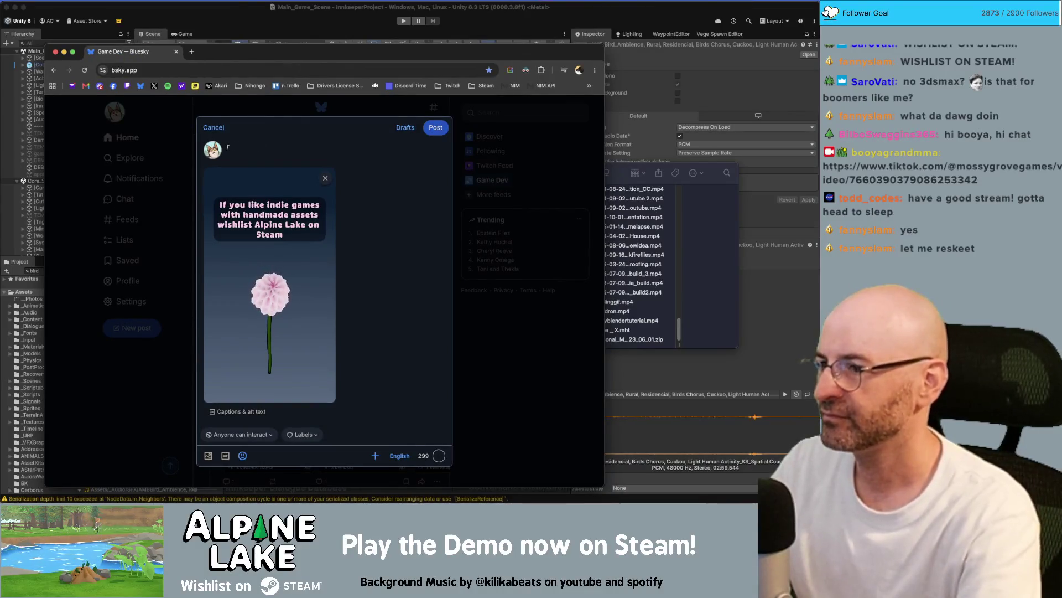
pyautogui.press('BackSpace')
pyautogui.press('BackSpace')
pyautogui.press('BackSpace')
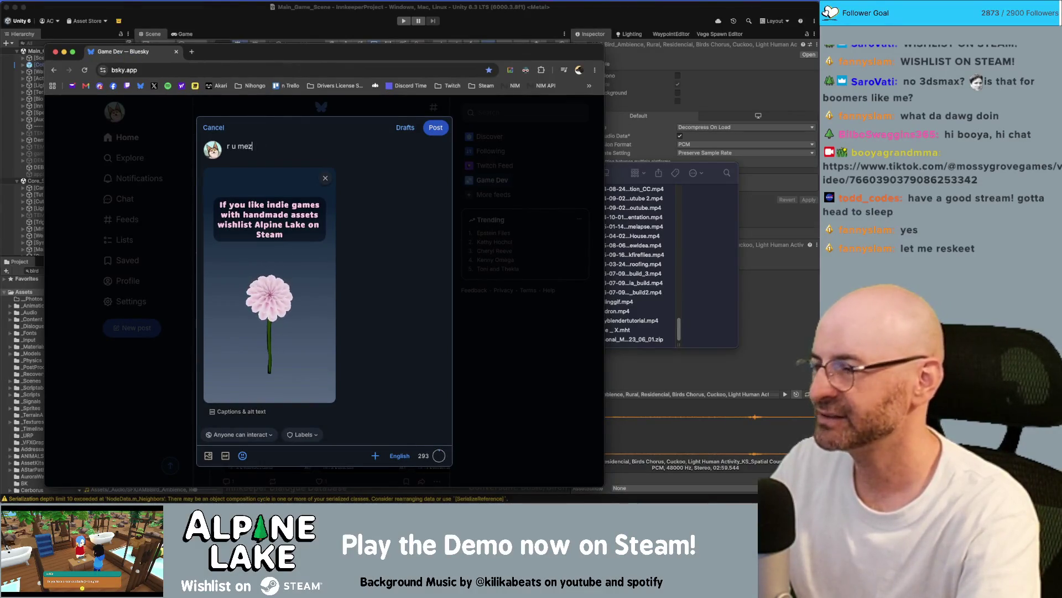
pyautogui.write('indie games')
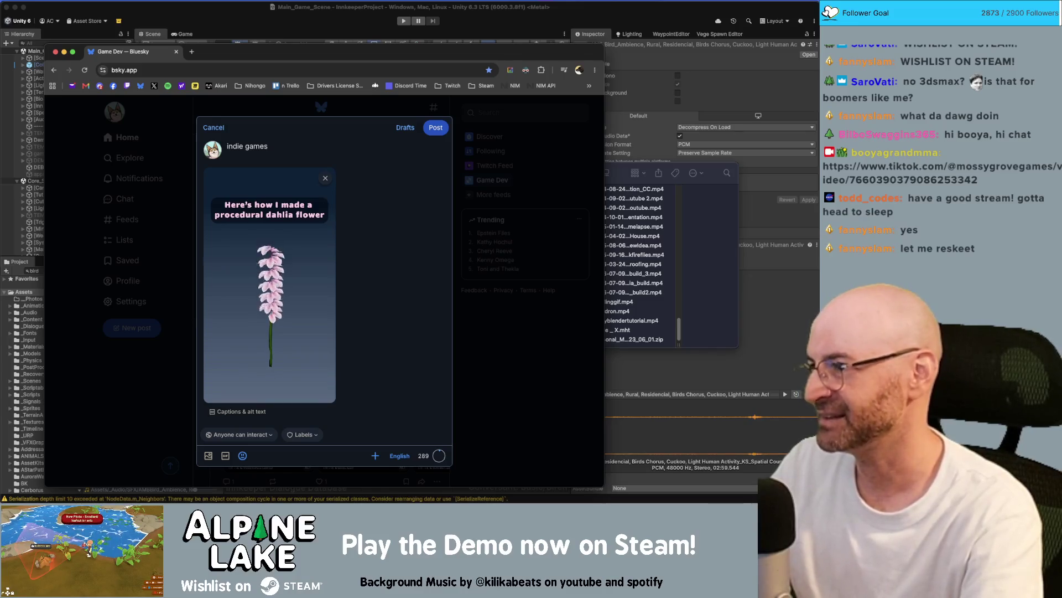
pyautogui.press('super+a')
pyautogui.press('BackSpace')
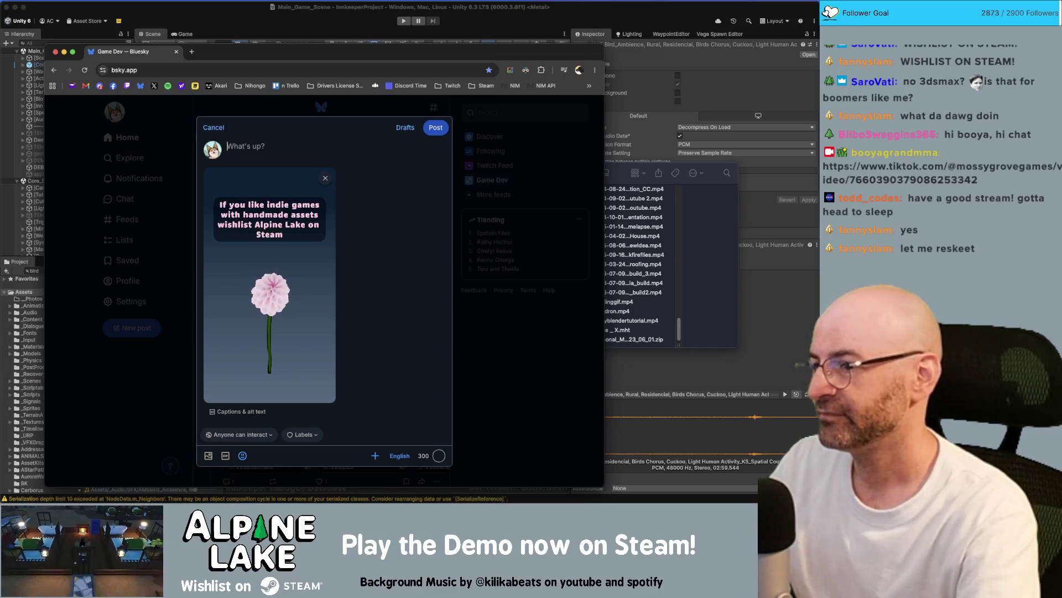
# - Write 'flowers are dope' as the first line and begin a second wishlist line
pyautogui.write('flo')
pyautogui.press('BackSpace')
pyautogui.press('BackSpace')
pyautogui.press('BackSpace')
pyautogui.write('flowers are dope')
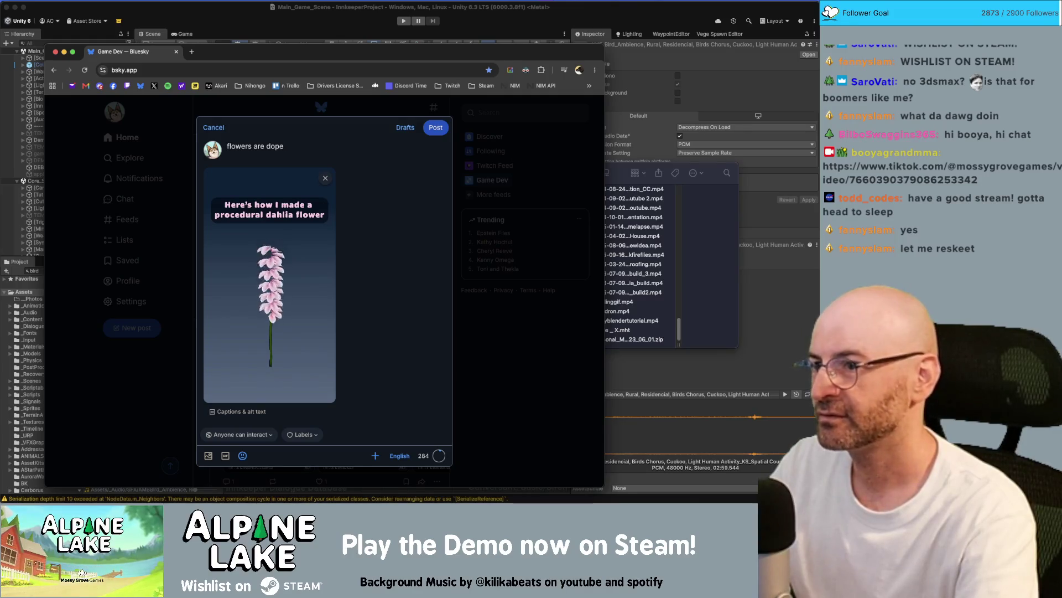
pyautogui.press('Return')
pyautogui.write('wis')
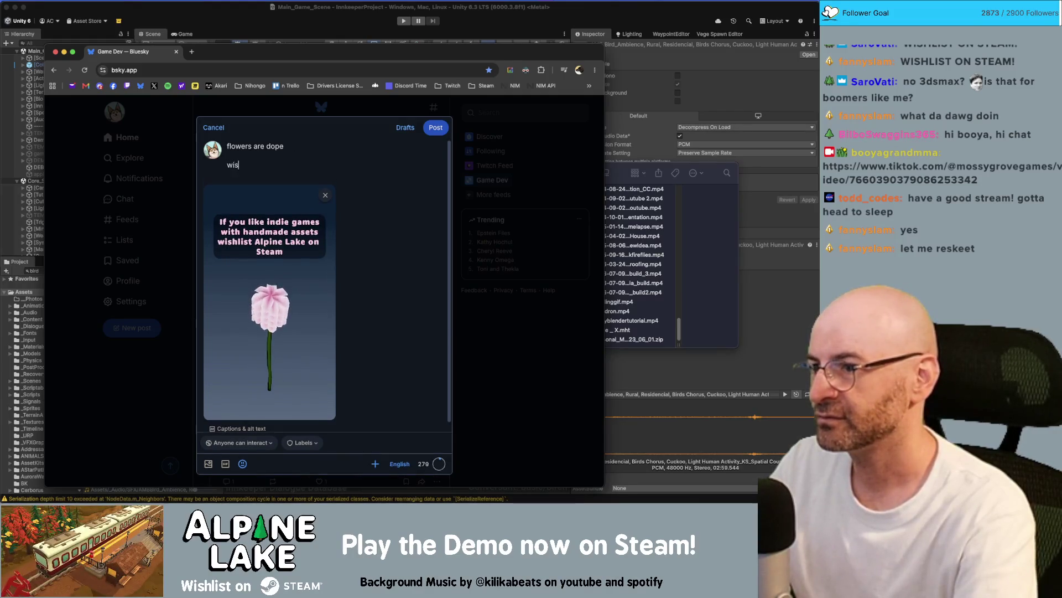
pyautogui.write('h Ist alp')
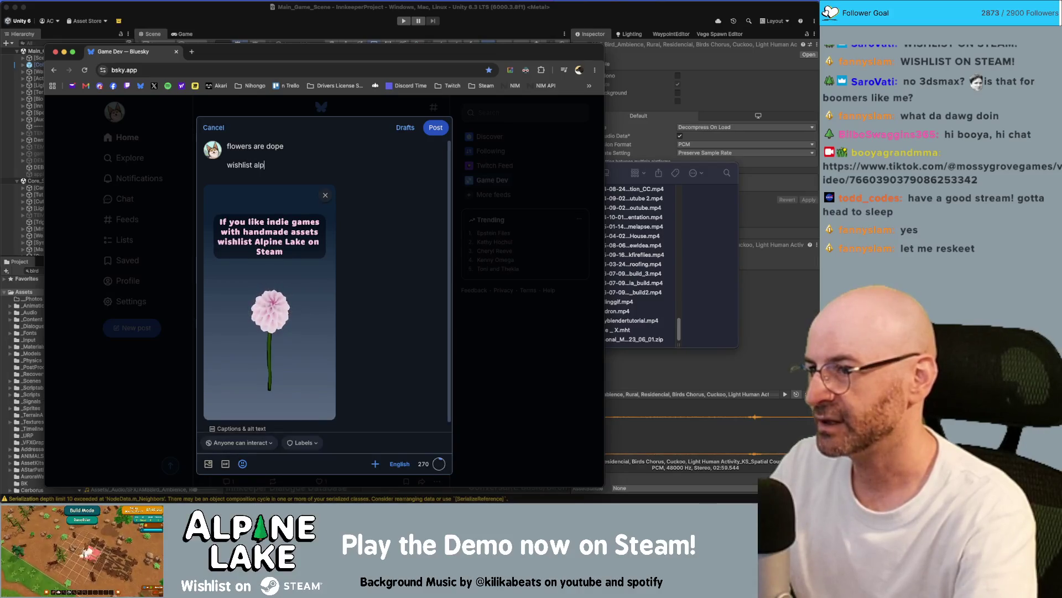
pyautogui.write('ine lake please')
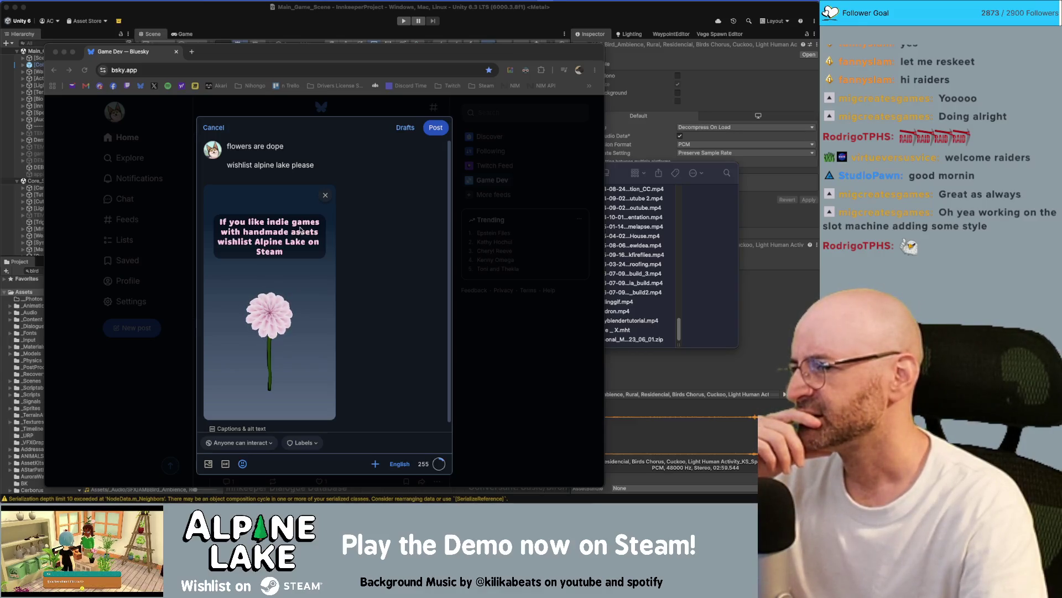
# - Put the cursor back in the draft text to finish the 'wishlist alpine lake please' line
pyautogui.click(277, 178)
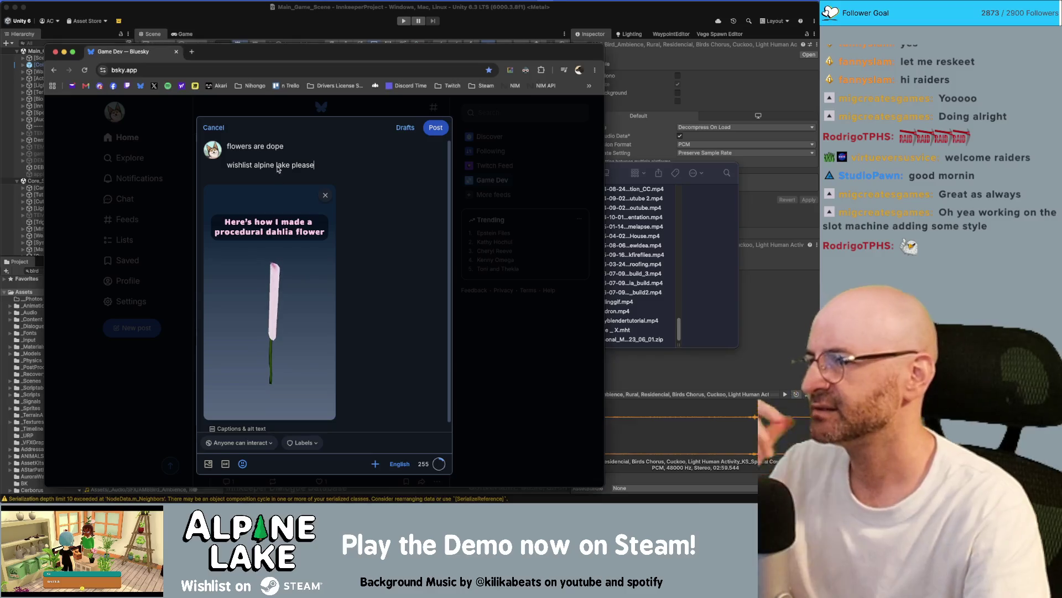
# - Delete 'please', capitalise 'Alpine', and overwrite 'dope' with 'the best'
pyautogui.doubleClick(305, 166)
pyautogui.press('BackSpace')
pyautogui.press('BackSpace')
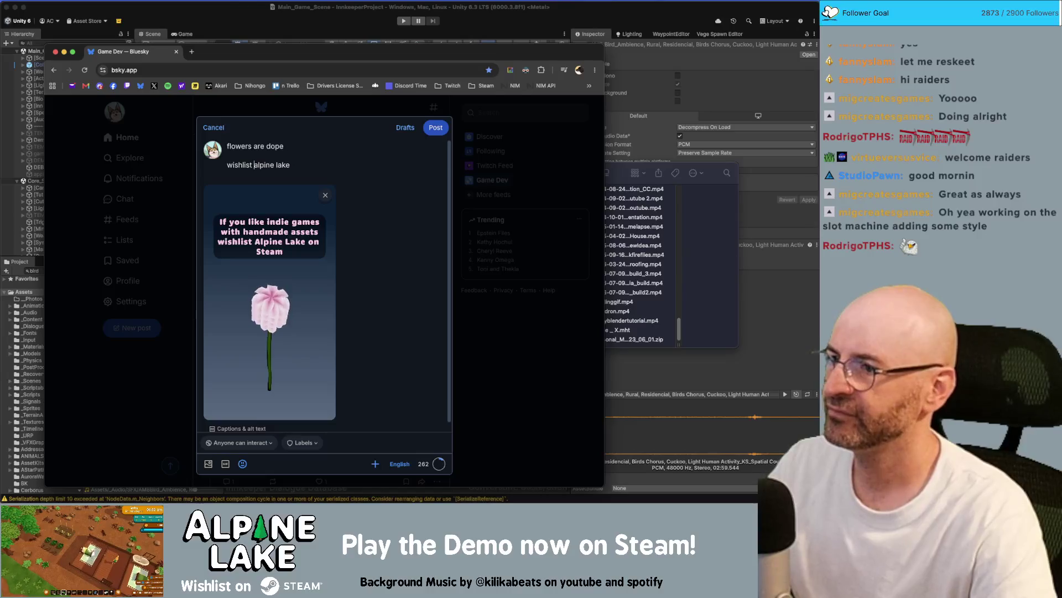
pyautogui.press('Delete')
pyautogui.write('A')
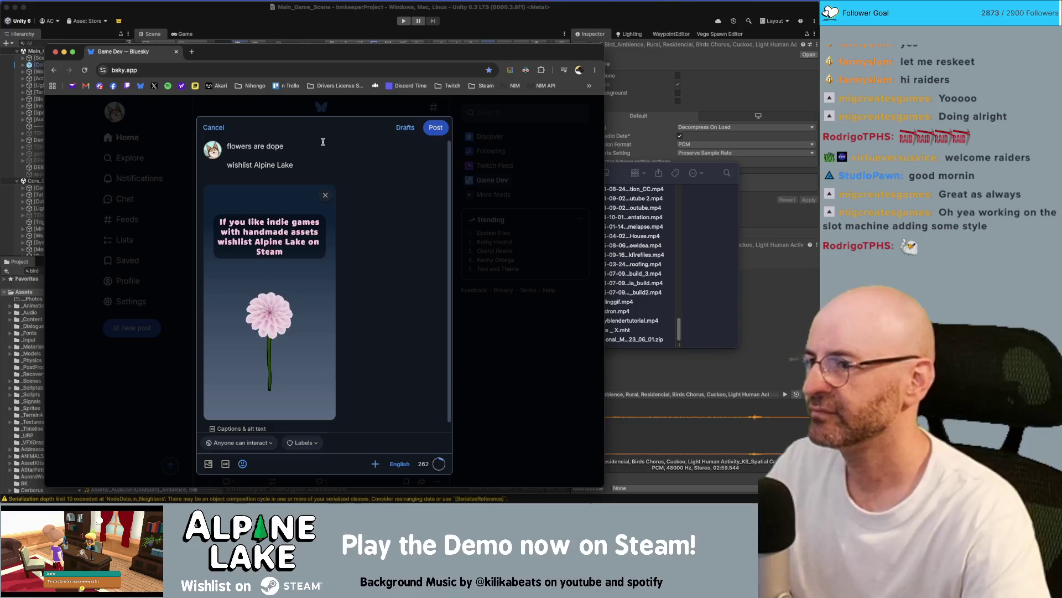
pyautogui.hotkey('alt', 'shift', 'Left')
pyautogui.write('the best')
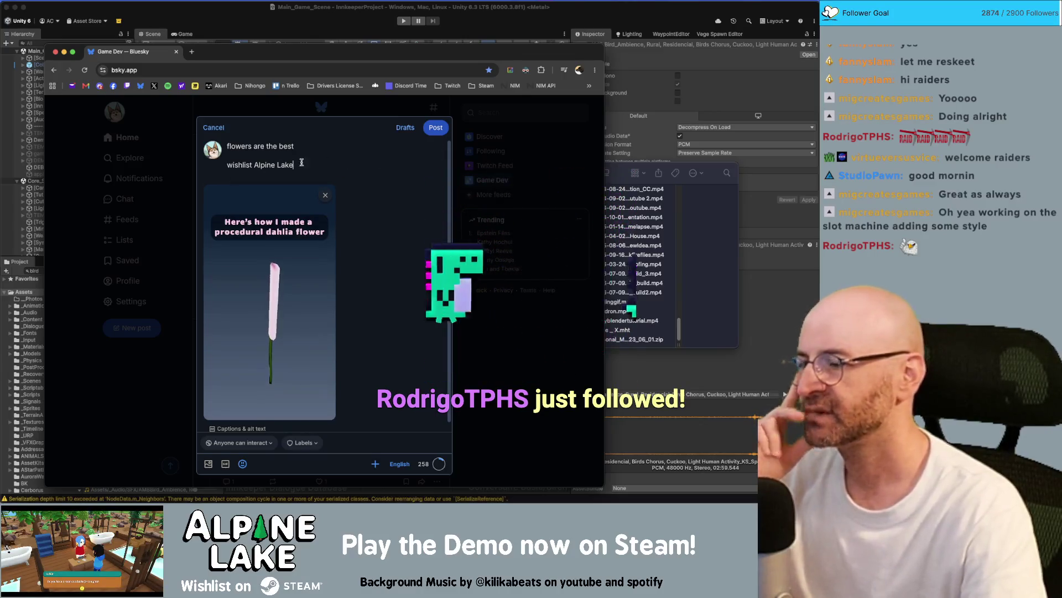
# - Check the open applications, then return to the draft and select the 'wishlist Alpine Lake' line
pyautogui.press('super+Tab')
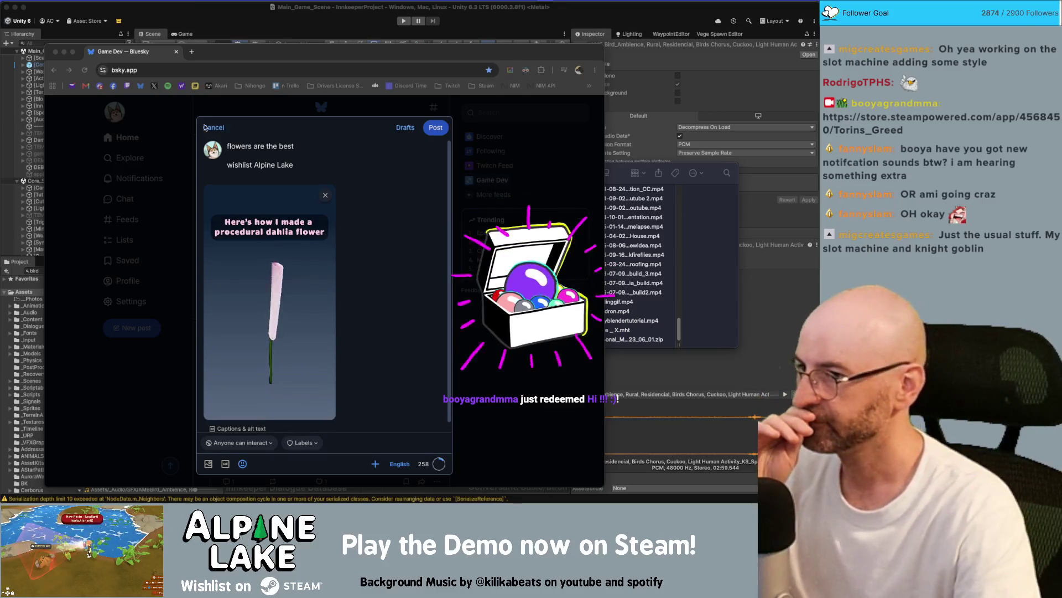
pyautogui.click(306, 160)
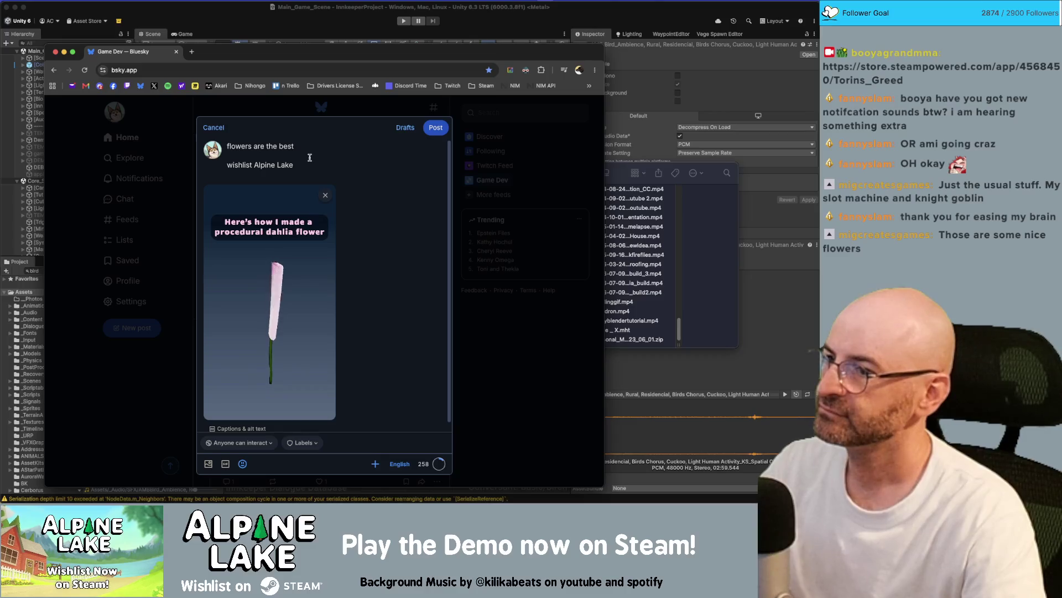
pyautogui.tripleClick(310, 160)
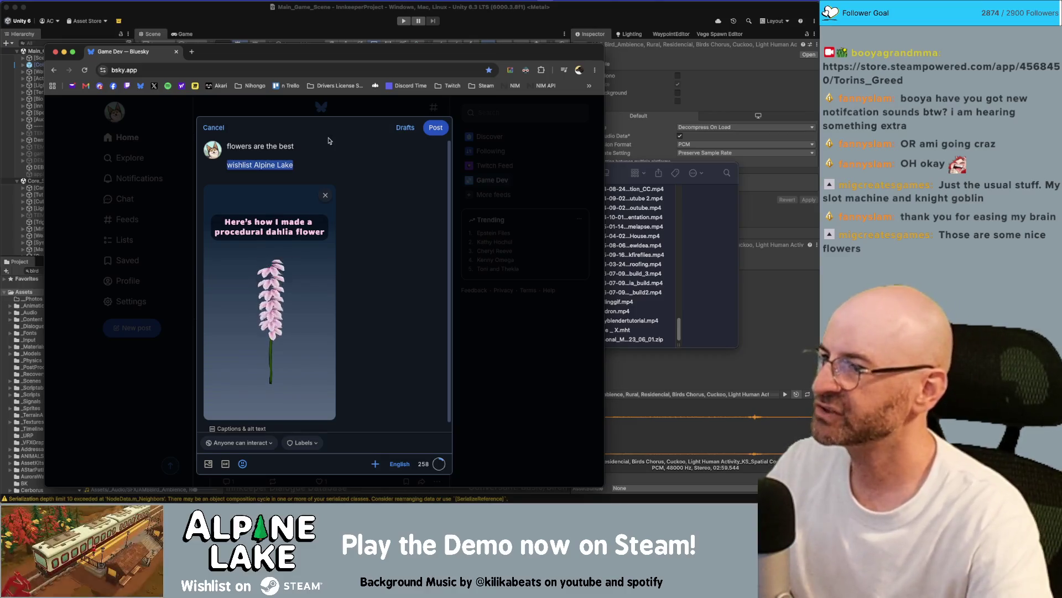
# - Delete the 'wishlist Alpine Lake' line, leaving an empty line below 'flowers are the best'
pyautogui.press('BackSpace')
pyautogui.press('BackSpace')
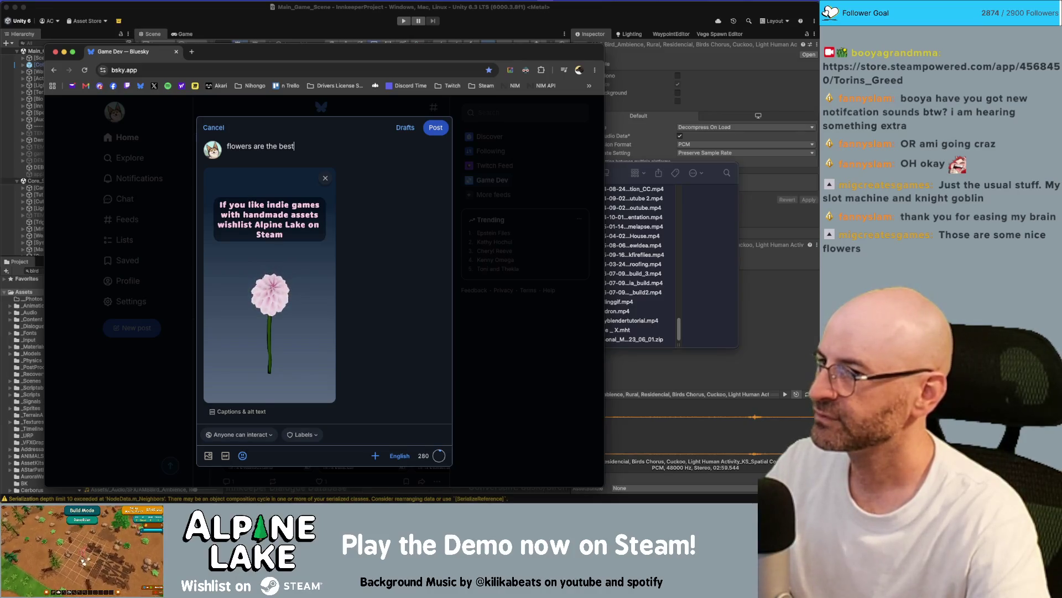
pyautogui.press('Return')
pyautogui.press('Return')
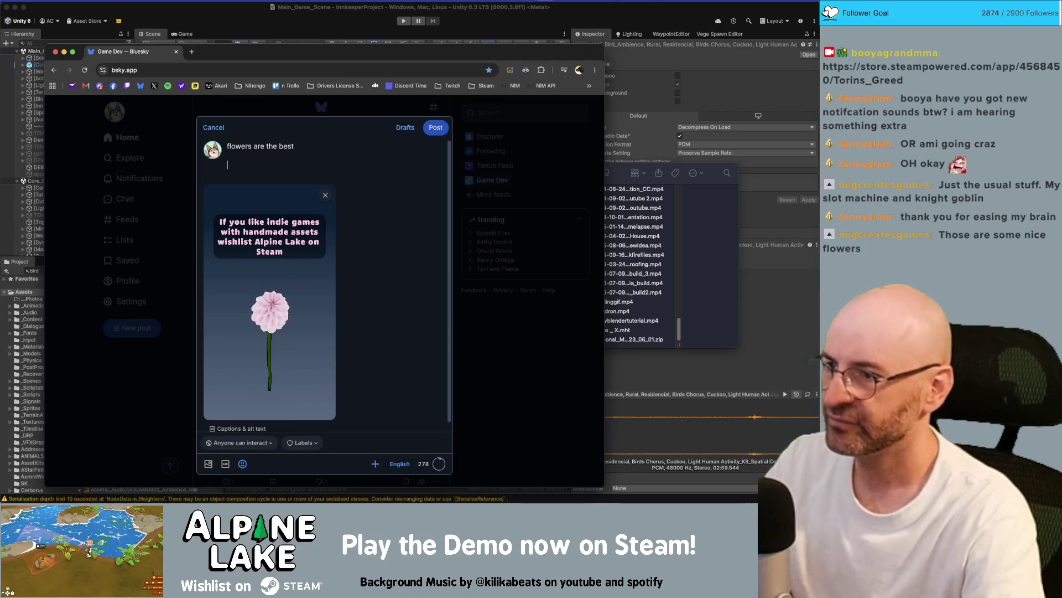
# - Add 'indie games are the best' and 'alpine lake is okay, pls wishlist' lines below the first line
pyautogui.press('BackSpace')
pyautogui.press('BackSpace')
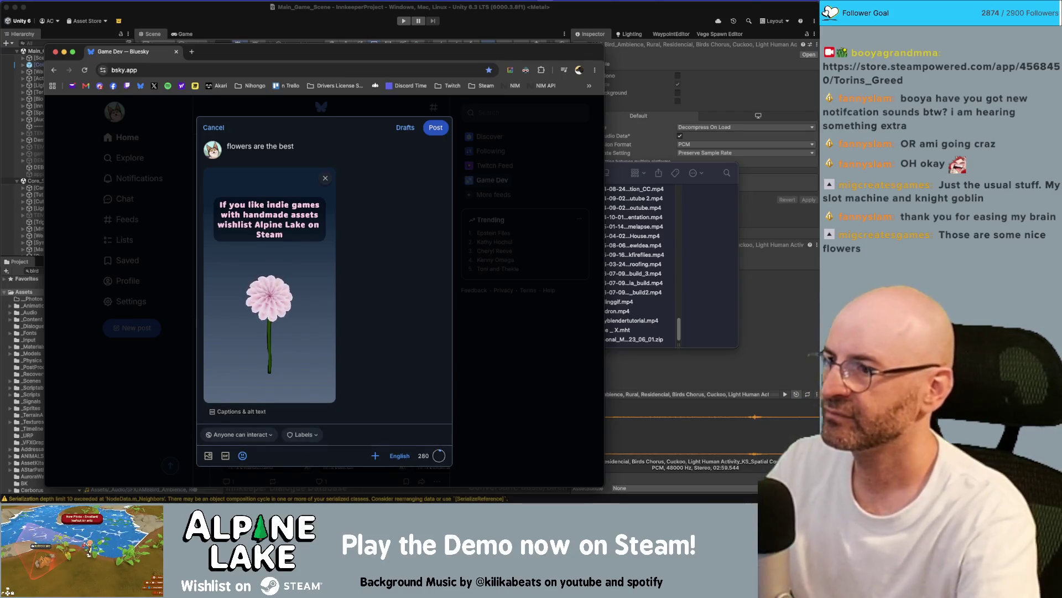
pyautogui.press('Return')
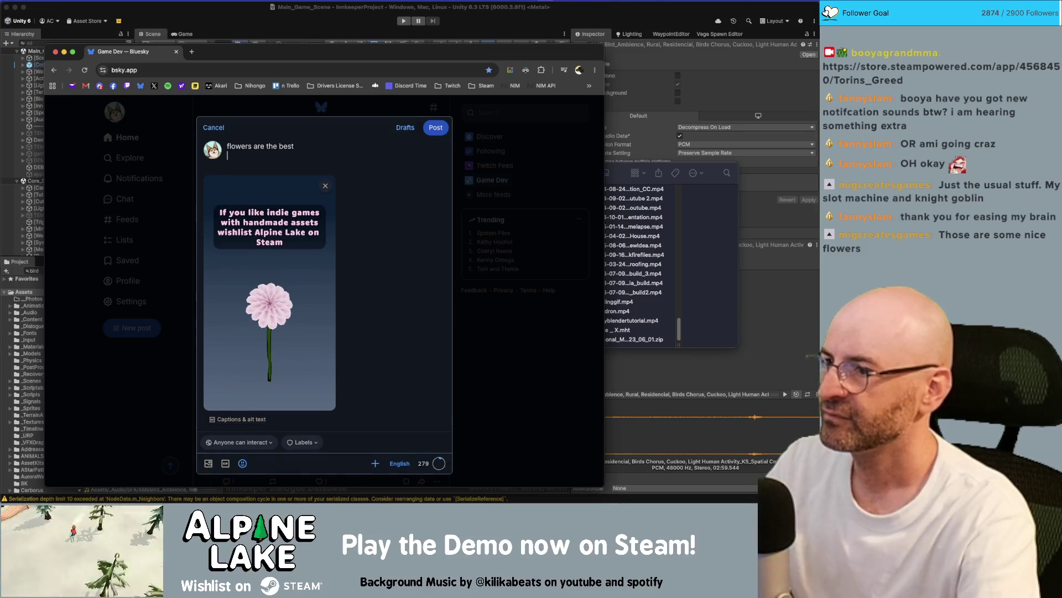
pyautogui.press('BackSpace')
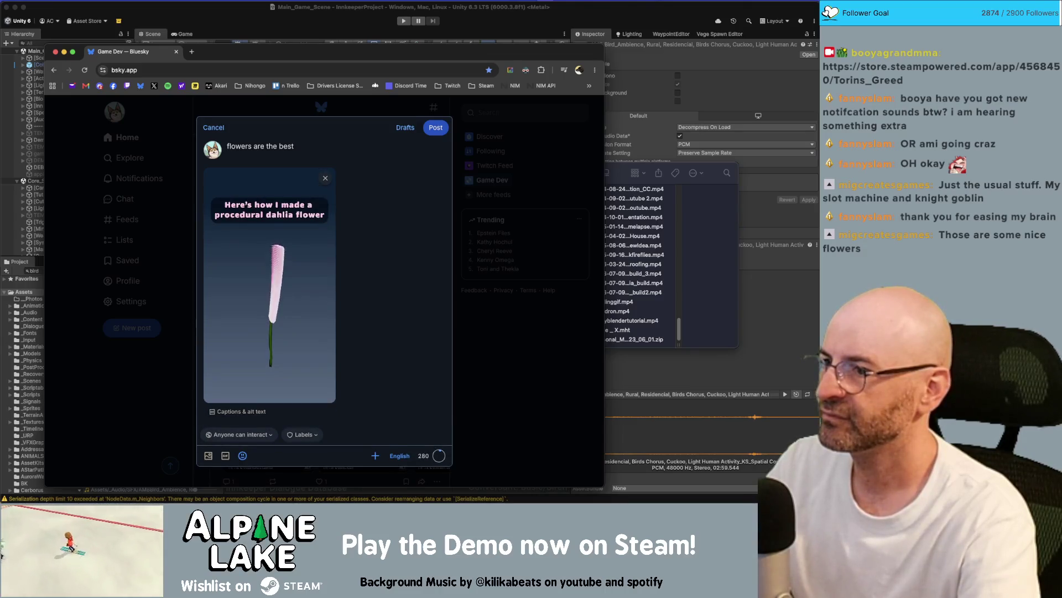
pyautogui.press('Return')
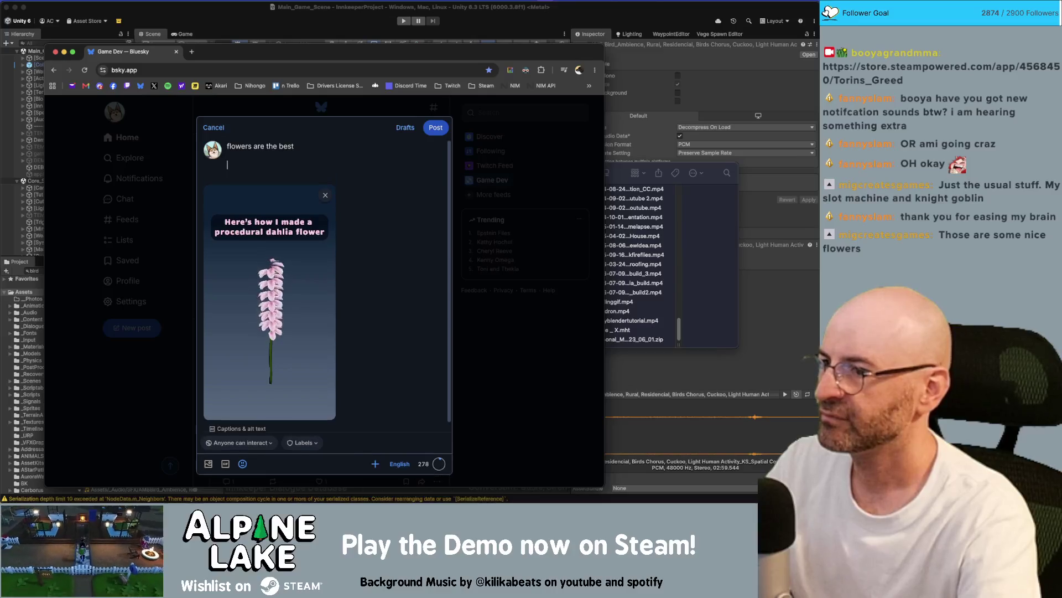
pyautogui.write('indiegame')
pyautogui.write(' gam')
pyautogui.write('est')
pyautogui.press('Return')
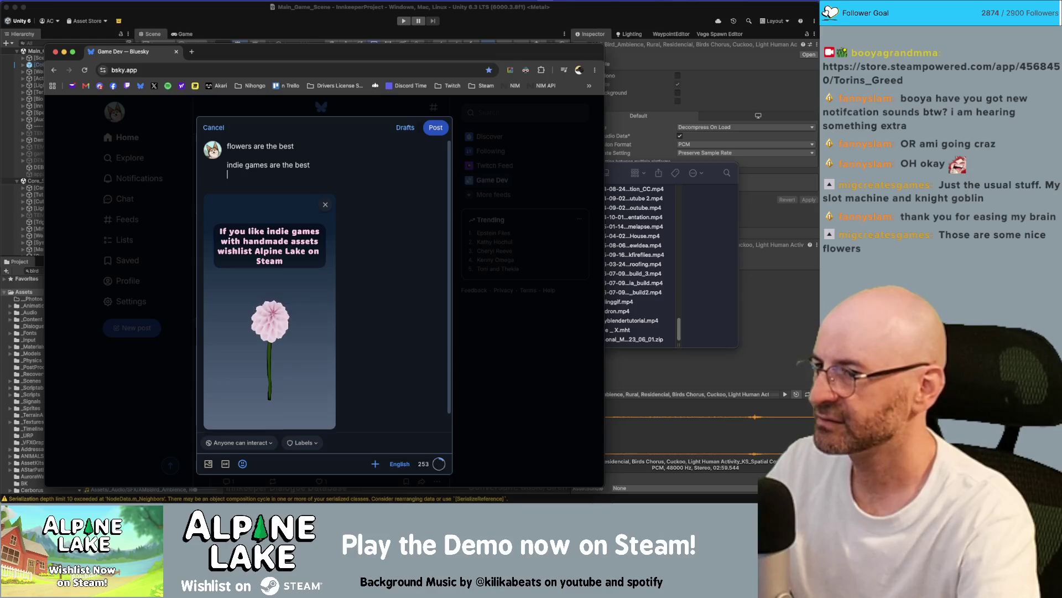
pyautogui.write('alpine lak')
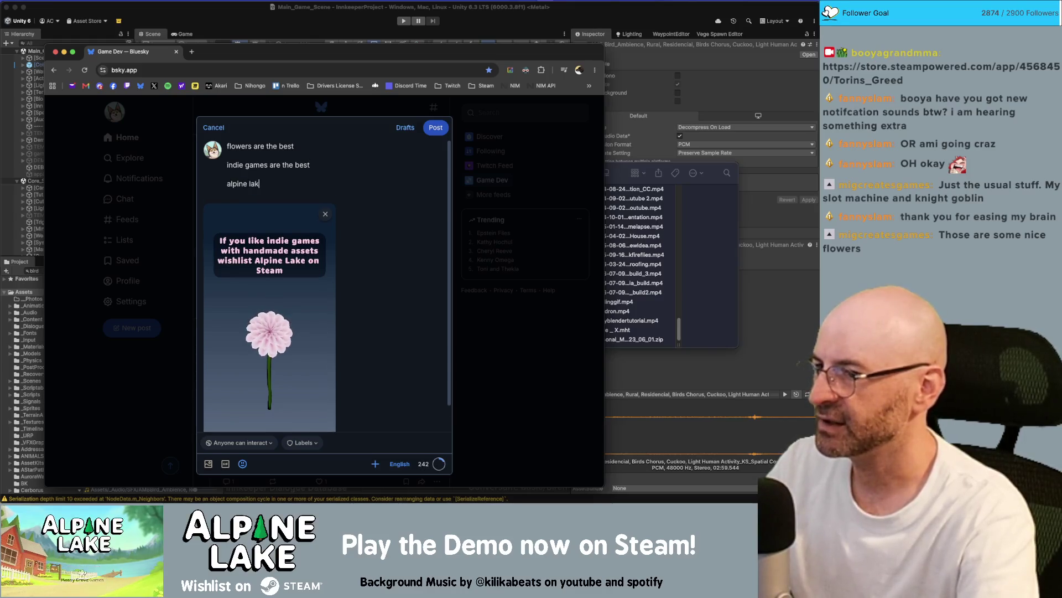
pyautogui.write('e is okay, ')
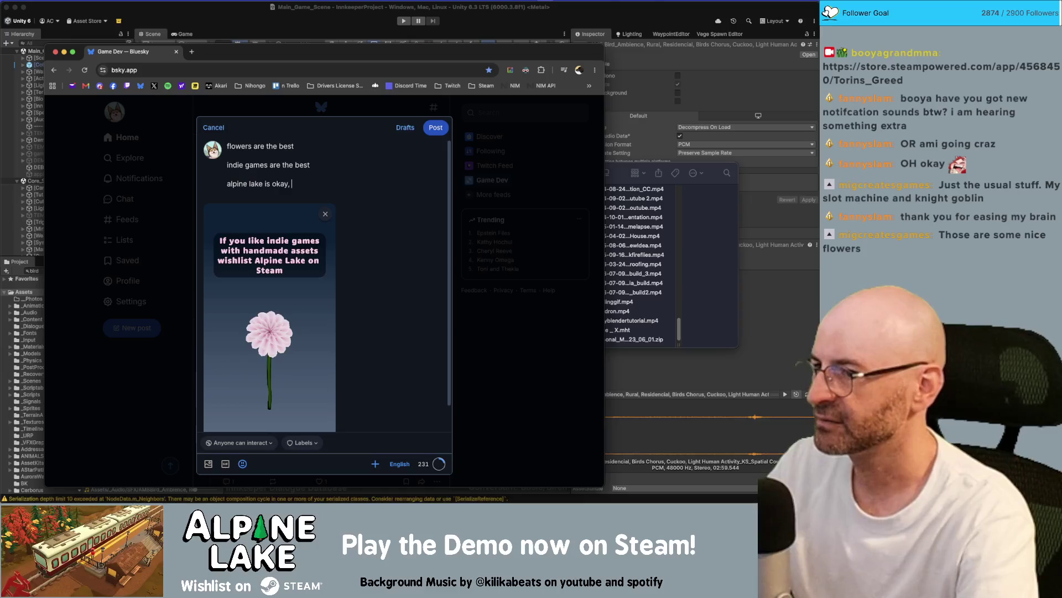
pyautogui.write('pls wishlist')
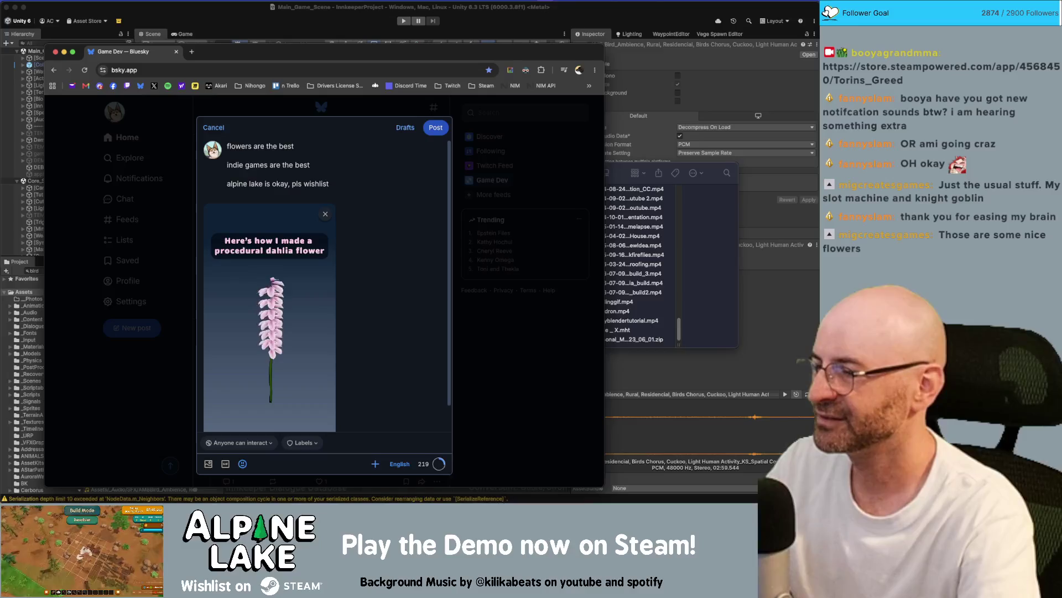
# - Delete the alpine lake and 'flowers are the best' lines, keeping only 'indie games are the best'
pyautogui.hotkey('shift', 'Up')
pyautogui.press('BackSpace')
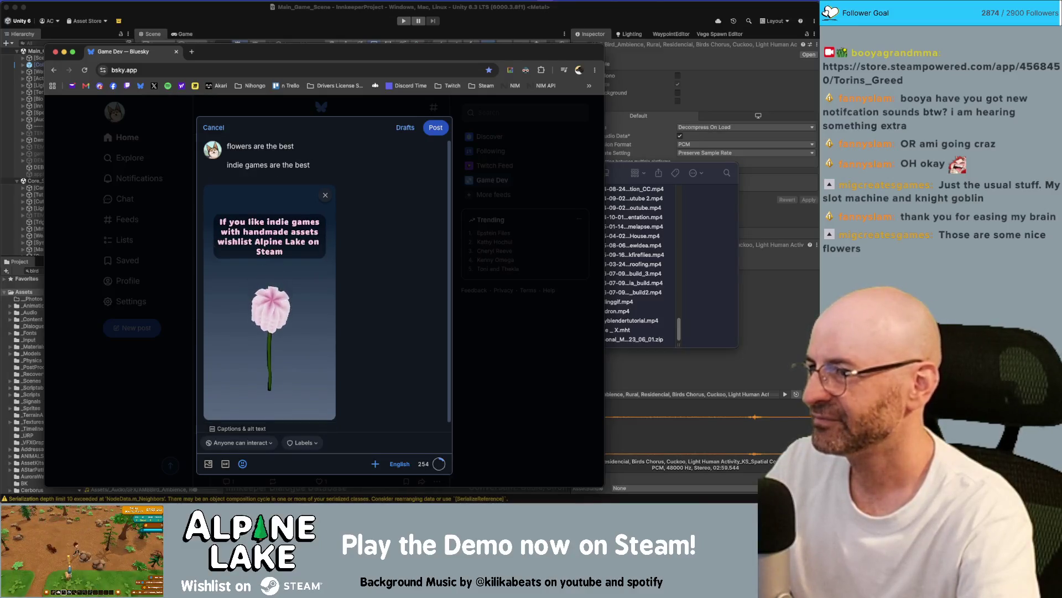
pyautogui.hotkey('shift', 'Up')
pyautogui.press('BackSpace')
pyautogui.press('super+z')
pyautogui.hotkey('shift', 'End')
pyautogui.press('BackSpace')
pyautogui.press('BackSpace')
pyautogui.press('BackSpace')
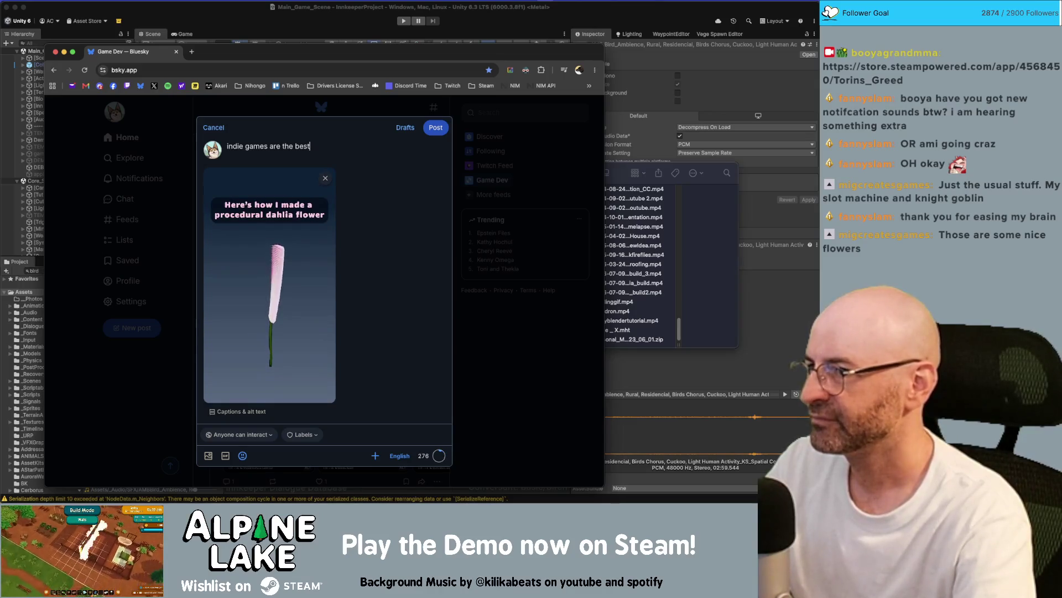
# - Add 'flowers are the best' on a new line under 'indie games are the best'
pyautogui.press('Return')
pyautogui.write('flowers are the best')
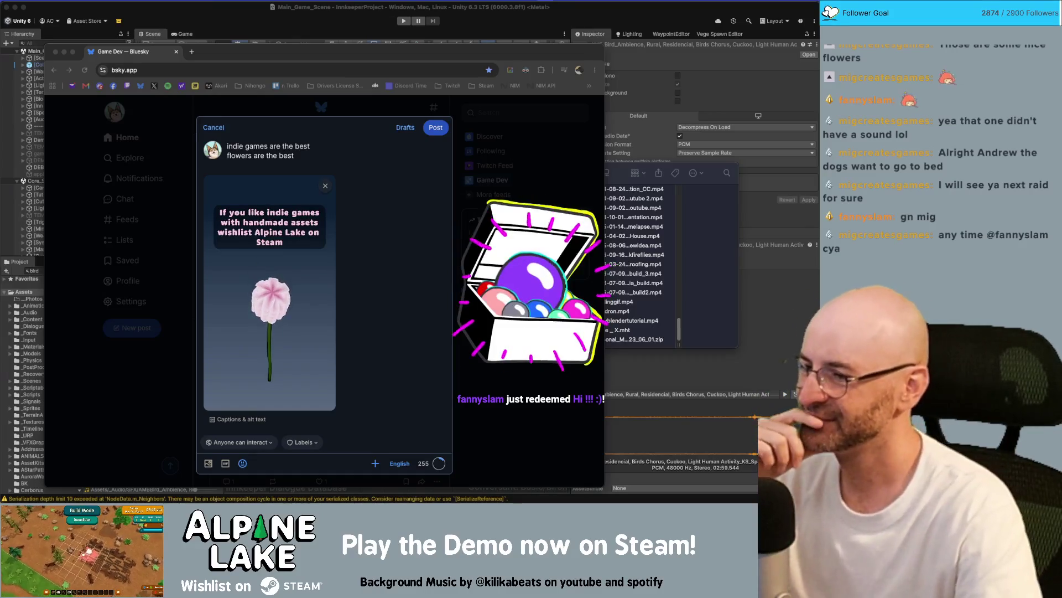
pyautogui.click(296, 151)
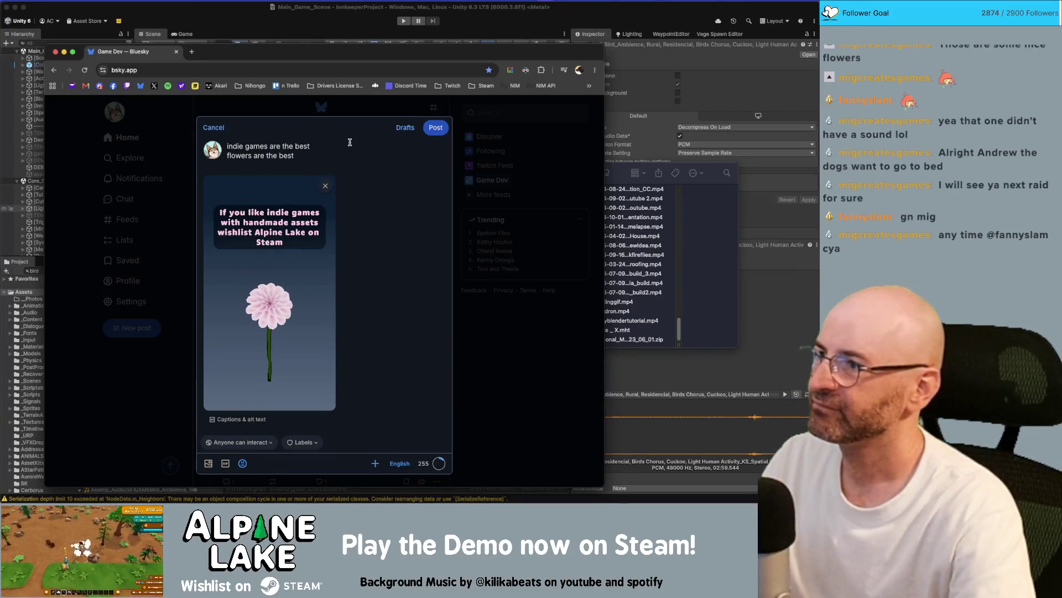
# - Replace the draft with 'i've been hand making assets for 6 years and will continue to do so whether you like it or not.'
pyautogui.press('super+a')
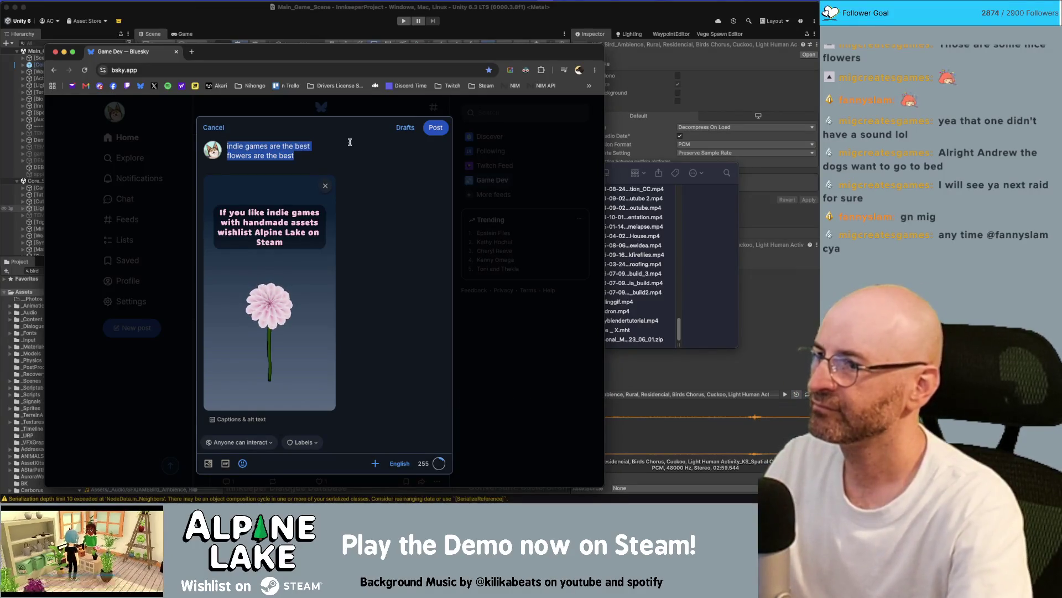
pyautogui.write("i've been hand making assets for 65 ye")
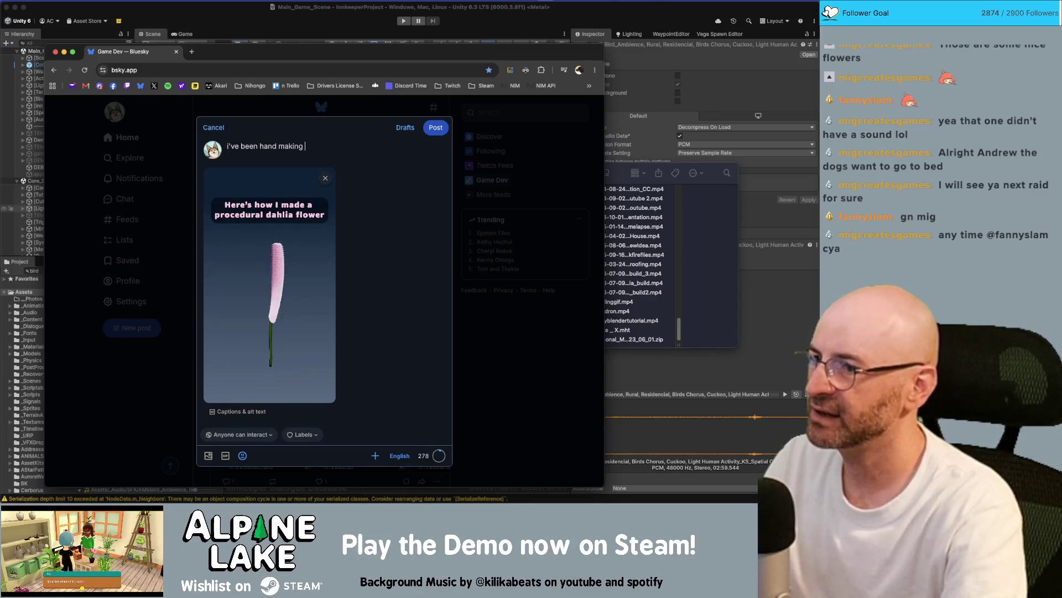
pyautogui.press('BackSpace')
pyautogui.press('BackSpace')
pyautogui.press('BackSpace')
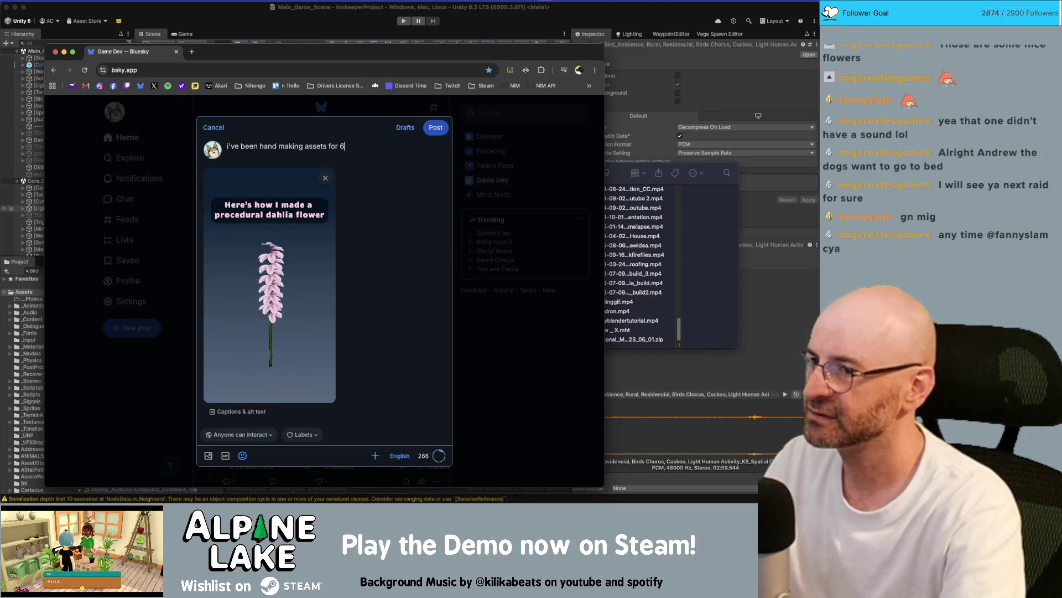
pyautogui.write(' years and will continue')
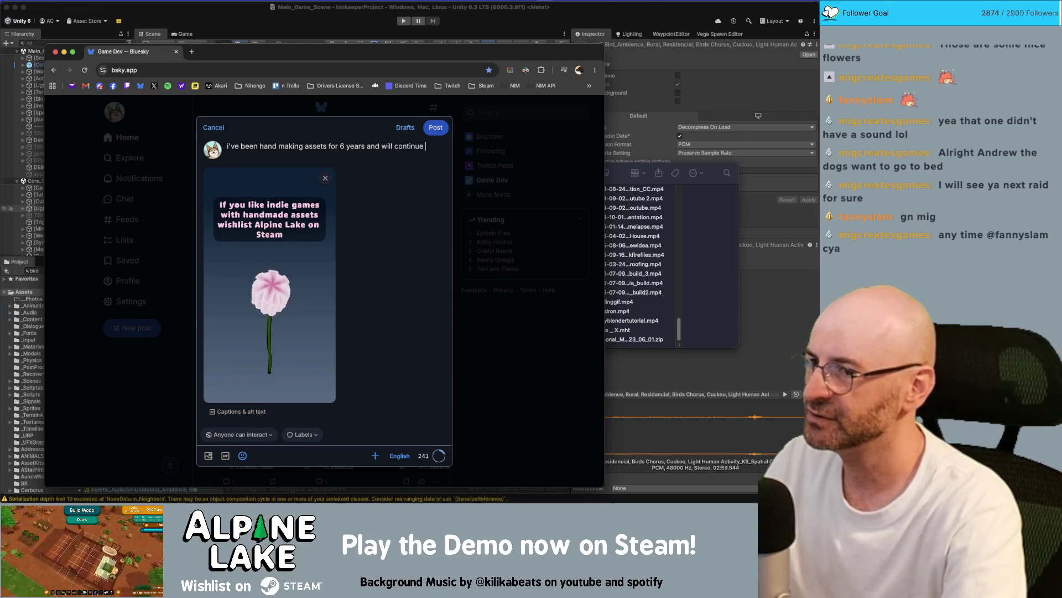
pyautogui.write(' to do')
pyautogui.press('BackSpace')
pyautogui.press('BackSpace')
pyautogui.press('BackSpace')
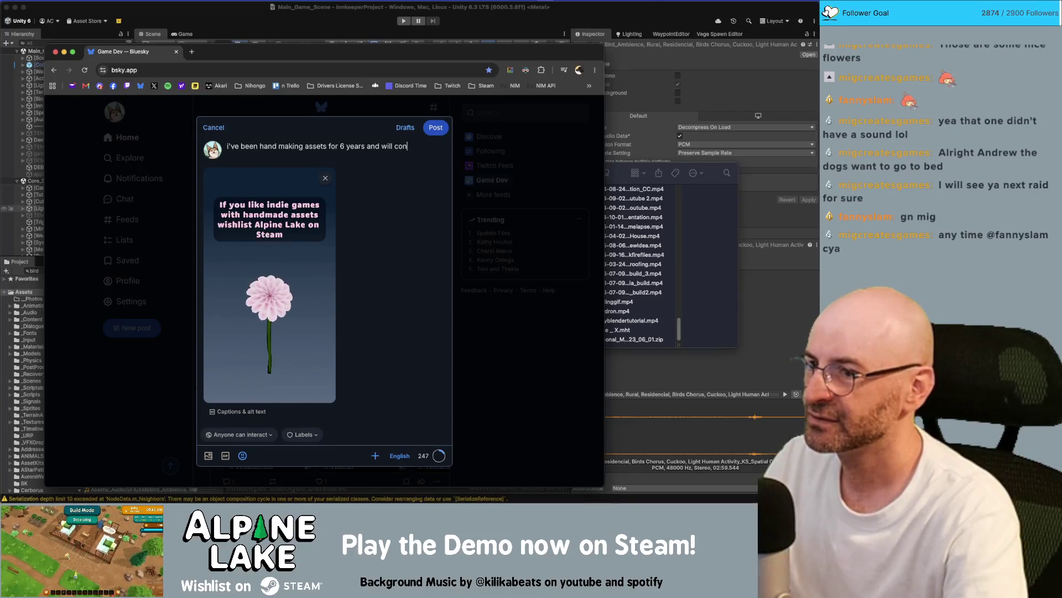
pyautogui.write('e to do')
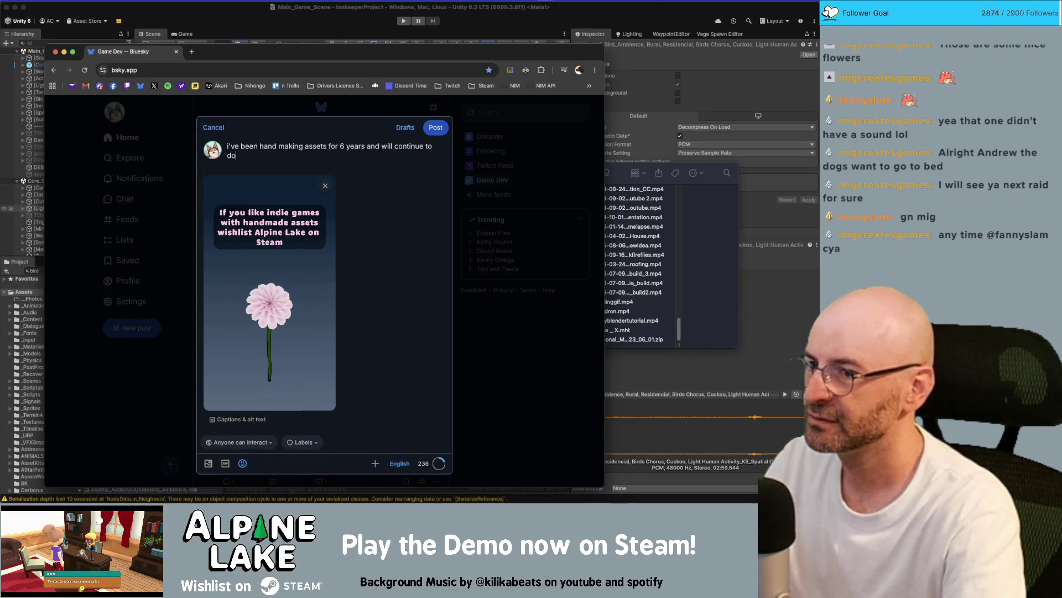
pyautogui.write(' so whether you like it or not.')
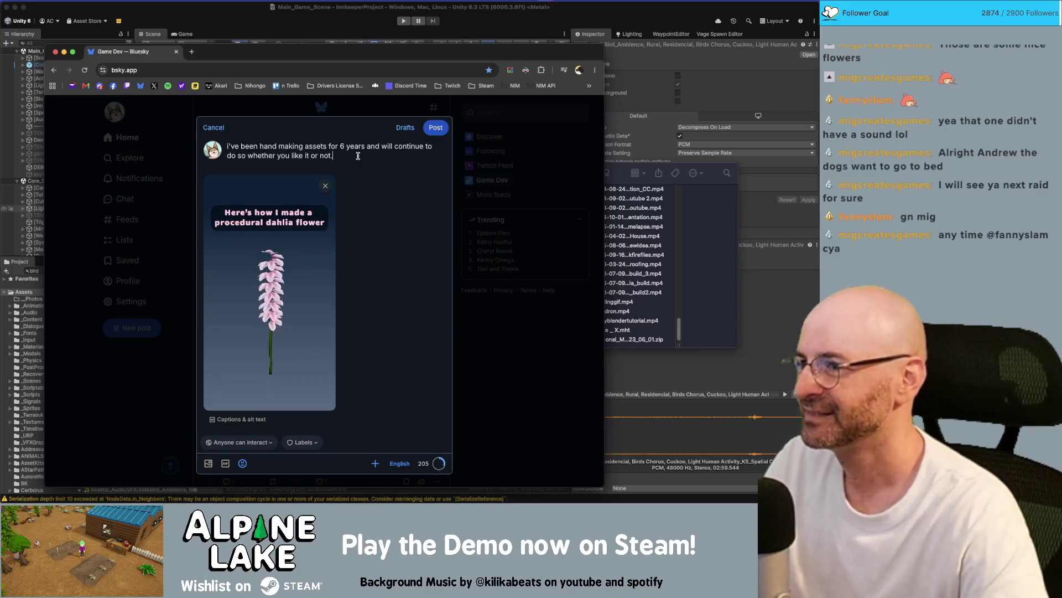
# - Capitalise the opening 'I' and insert 'for alpine lake' before 'for 6 years'
pyautogui.click(226, 146)
pyautogui.press('Delete')
pyautogui.write('I')
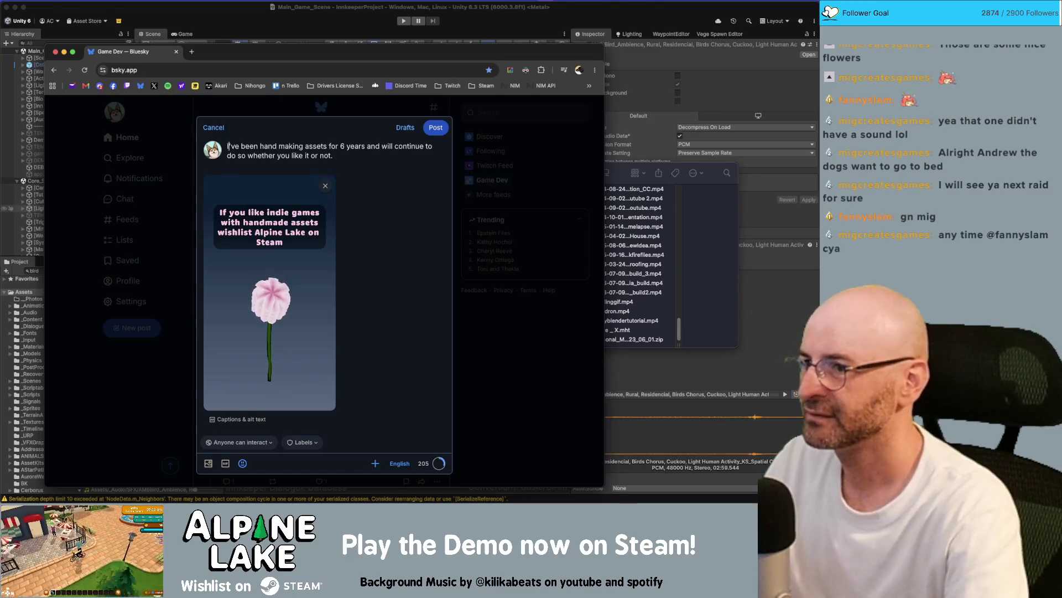
pyautogui.click(329, 146)
pyautogui.write('for alpine ')
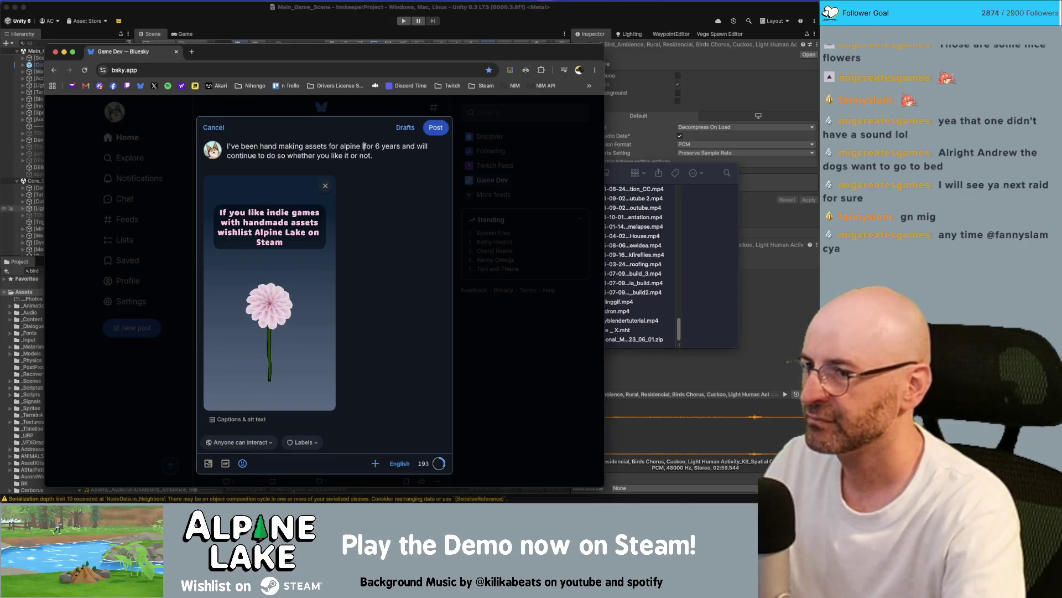
pyautogui.write('lake')
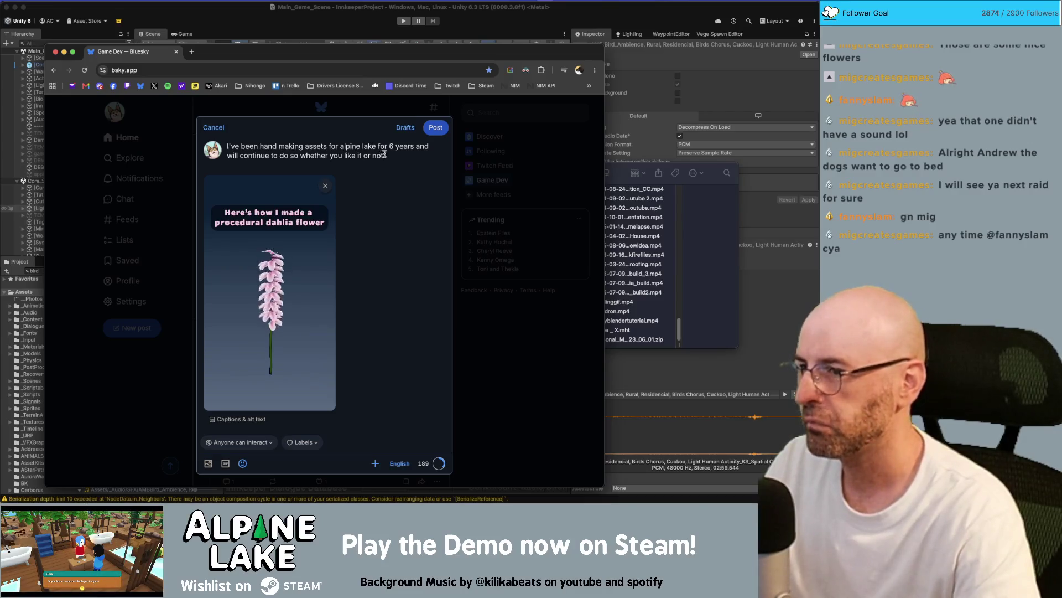
pyautogui.press('super+a')
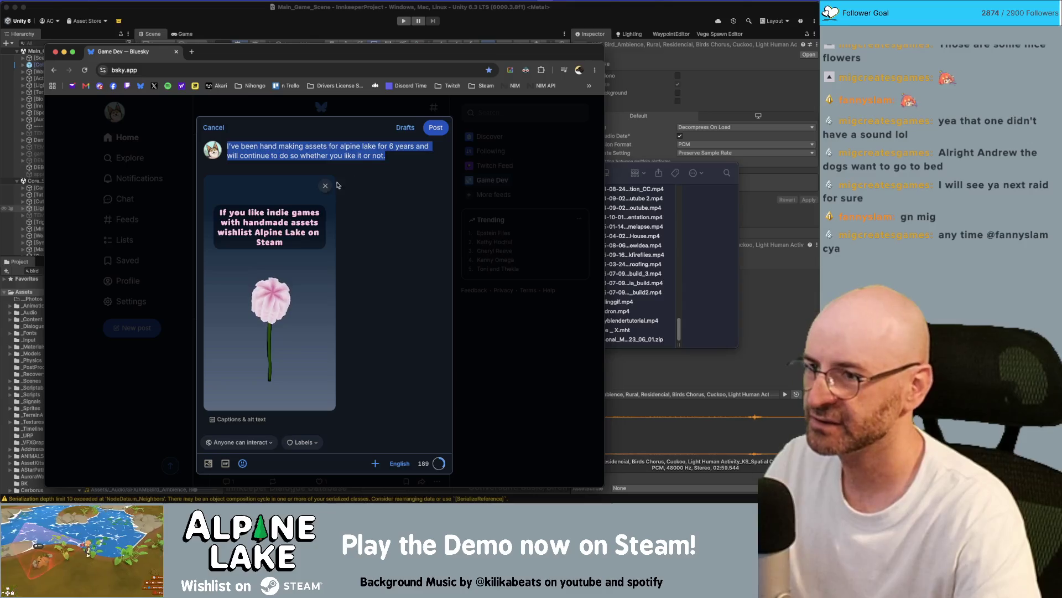
pyautogui.click(366, 156)
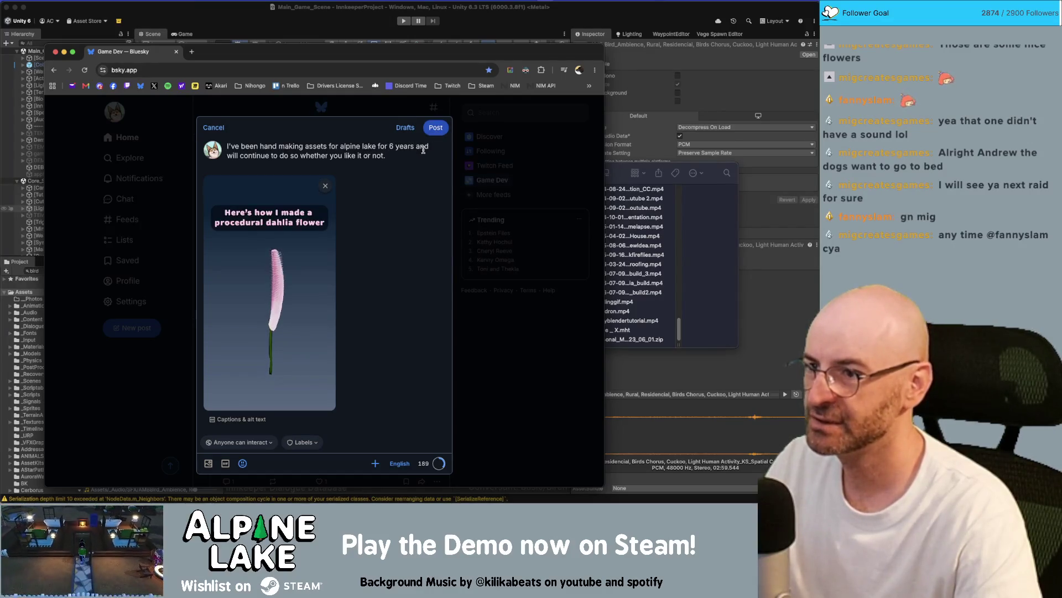
pyautogui.press('super+a')
# - Publish the post with the flower video and minimise the browser window
pyautogui.click(442, 130)
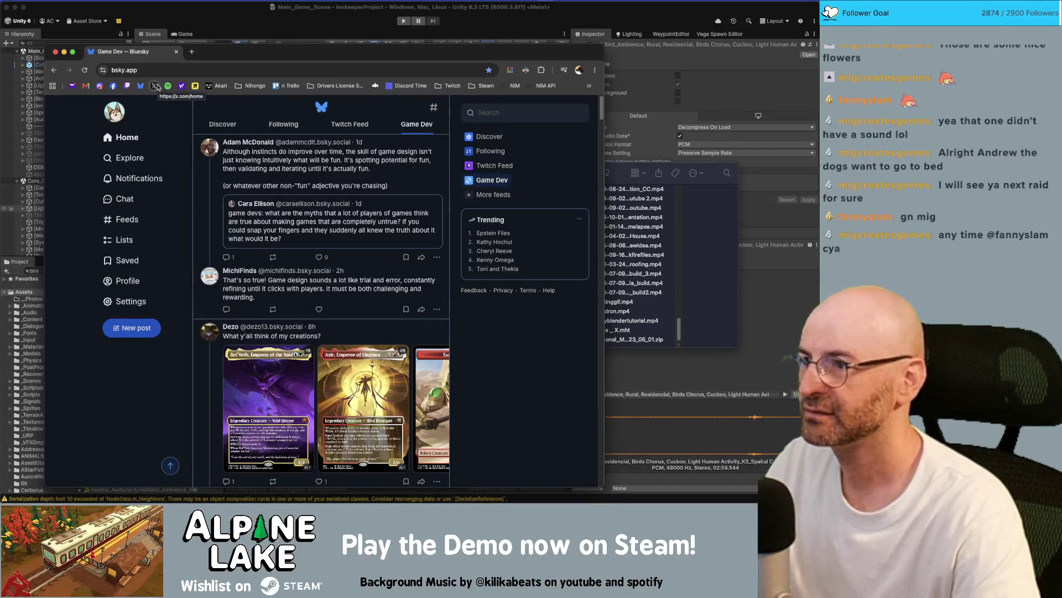
pyautogui.doubleClick(242, 53)
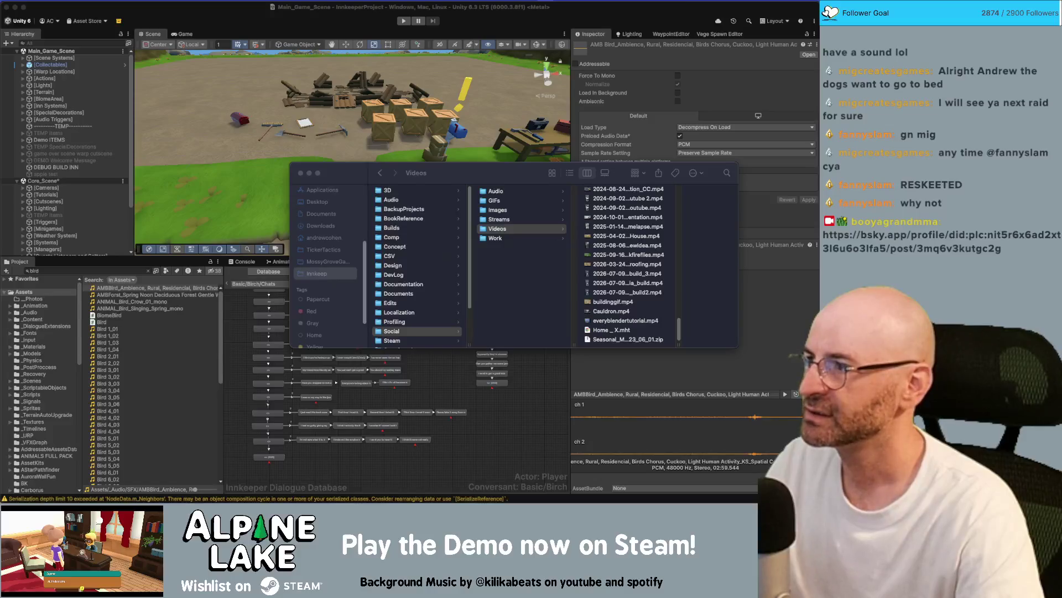
# - Cycle through the open applications in the switcher, then dismiss it
pyautogui.press('super+Tab')
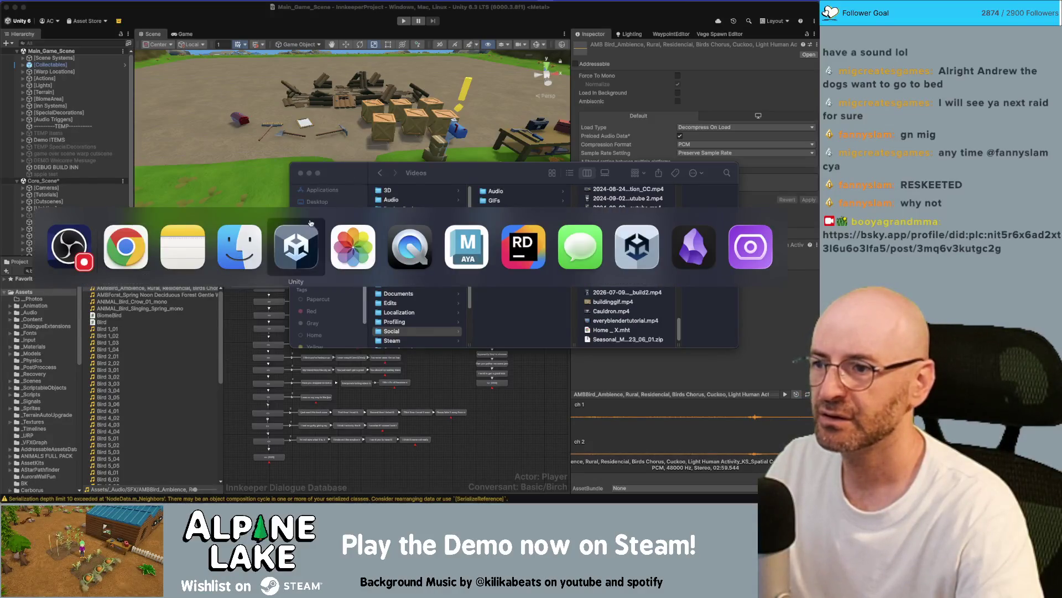
pyautogui.click(399, 236)
pyautogui.press('super+Tab')
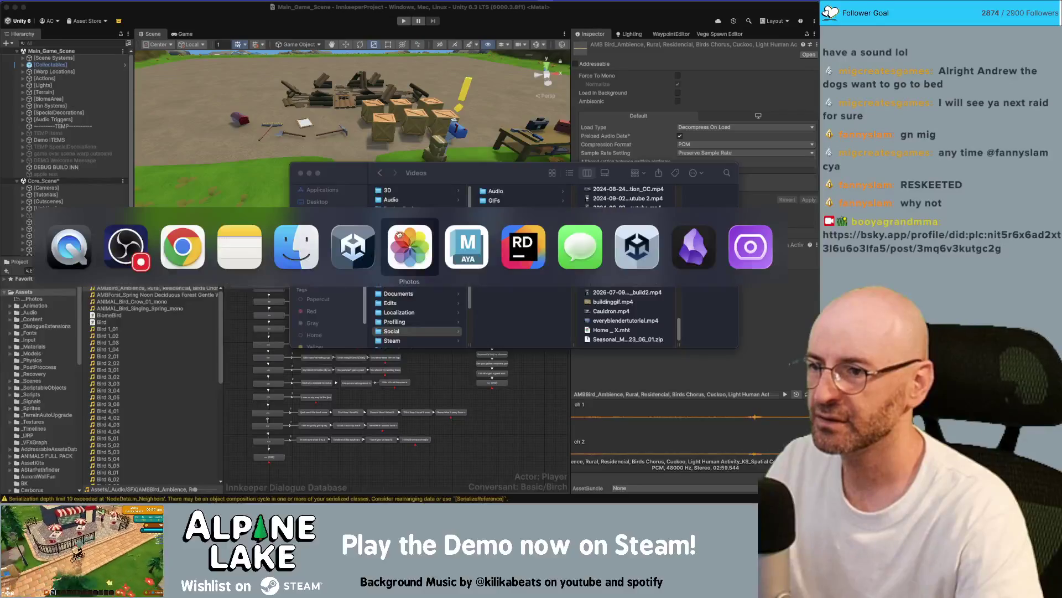
pyautogui.press('Tab')
pyautogui.press('Tab')
pyautogui.press('Escape')
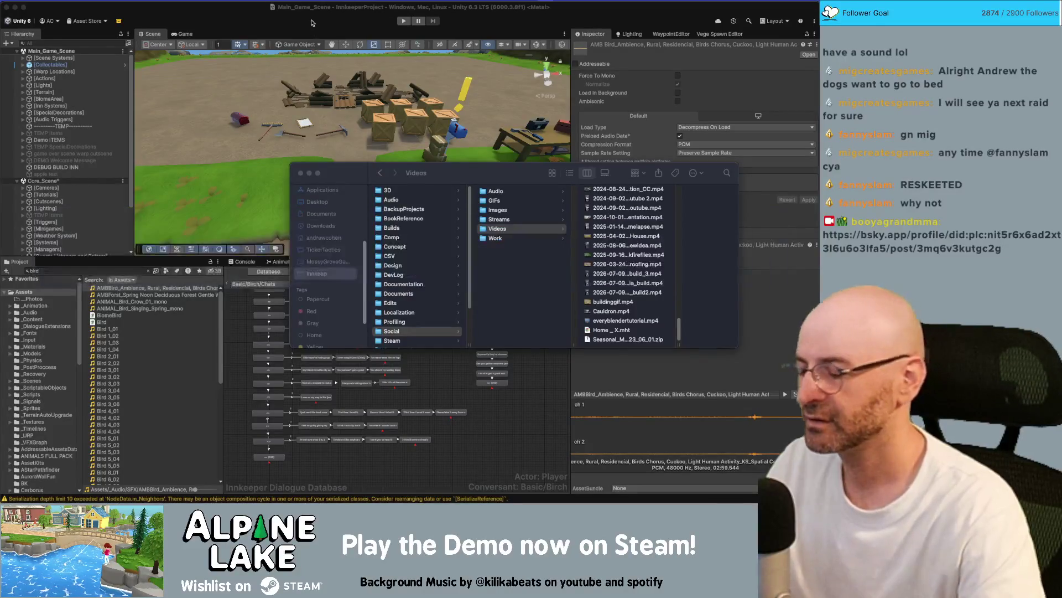
# - Launch Adobe Premiere Pro 2024 via Spotlight search 'premier' and open TikTok_Socials_v03
pyautogui.press('super+space')
pyautogui.write('premier')
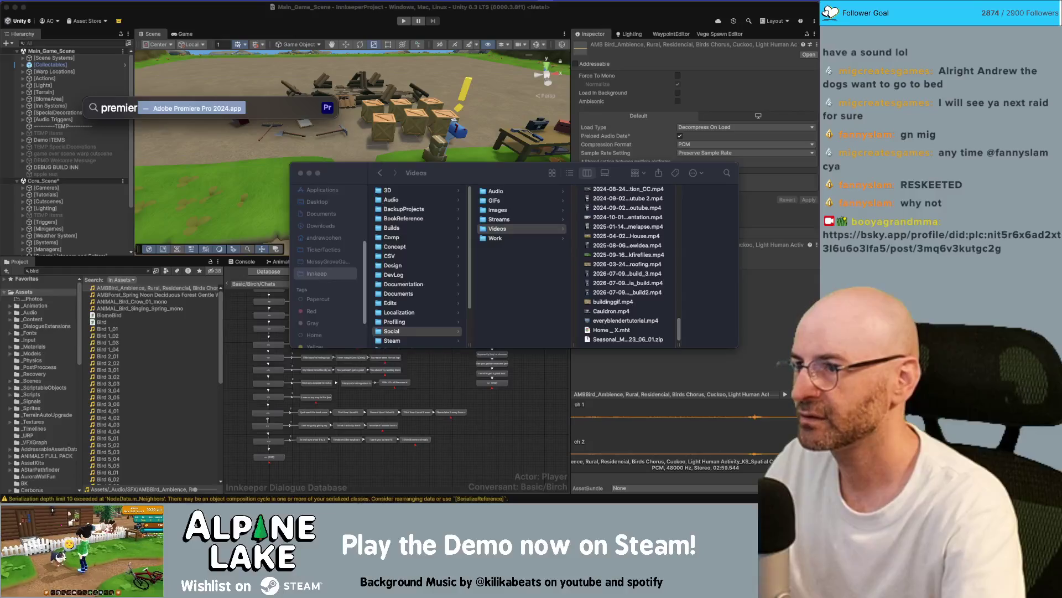
pyautogui.press('Return')
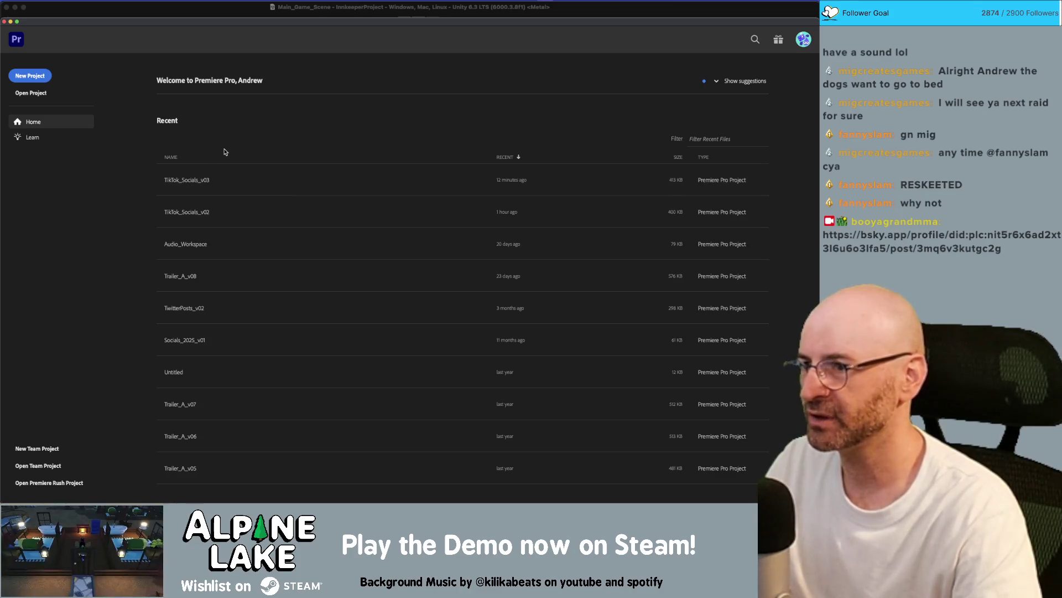
pyautogui.click(197, 181)
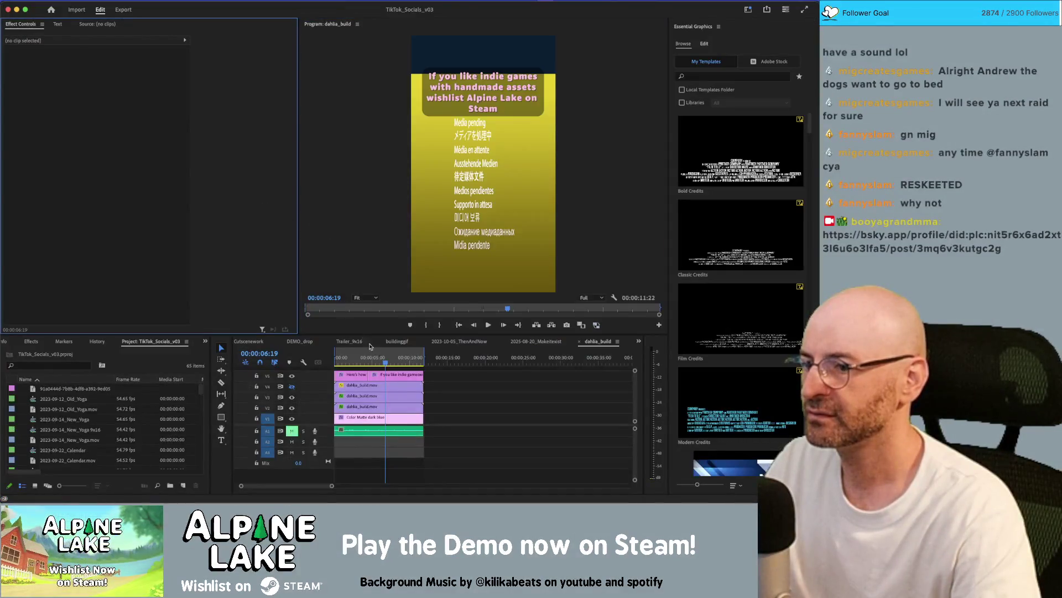
# - Play the dahlia_build sequence and raise the bird ambience clip's volume to 6.9 dB
pyautogui.moveTo(354, 360); pyautogui.dragTo(334, 365)
pyautogui.press('space')
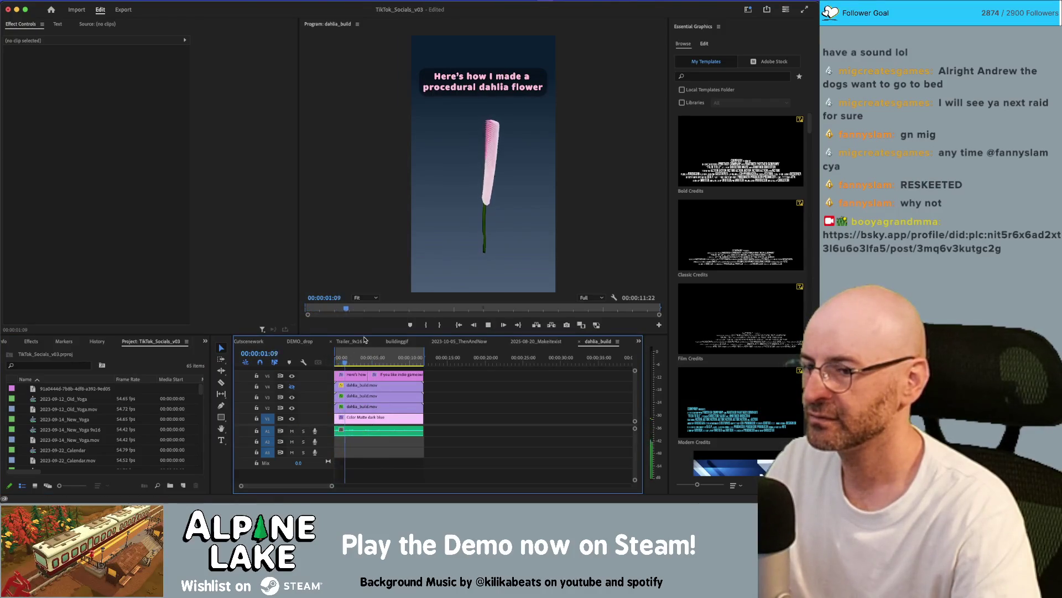
pyautogui.click(357, 431)
pyautogui.scroll(5, 362, 435)
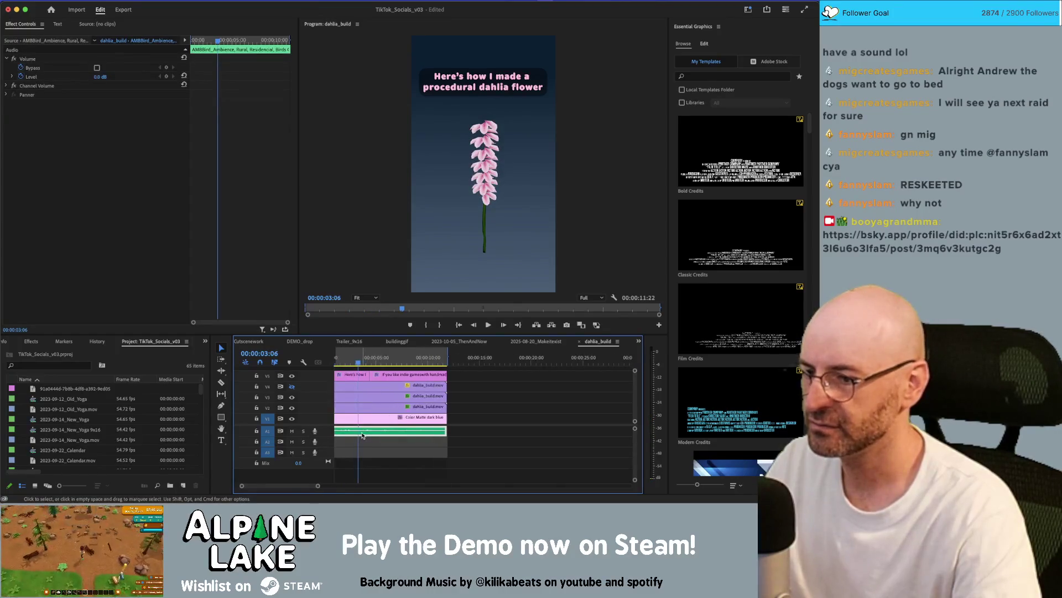
pyautogui.scroll(-3, 357, 434)
pyautogui.scroll(-2, 356, 434)
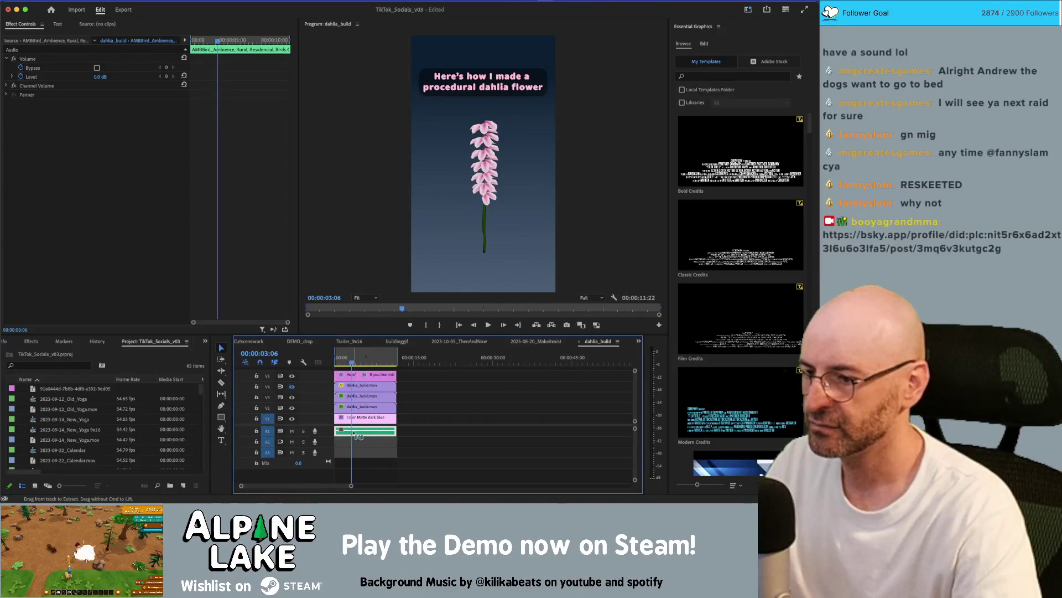
pyautogui.scroll(5, 254, 434)
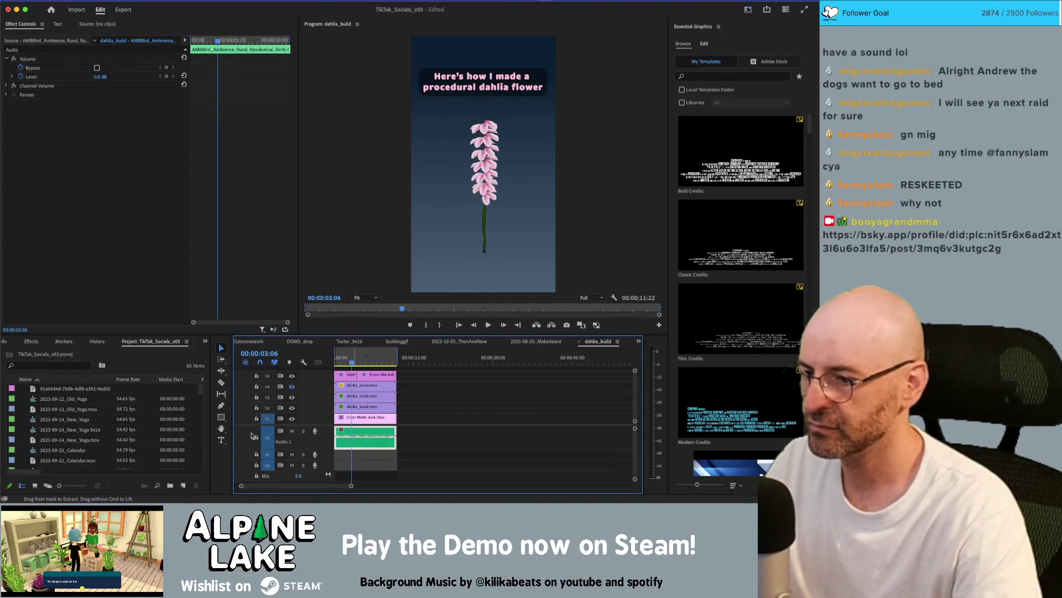
pyautogui.moveTo(374, 442); pyautogui.dragTo(372, 440)
# - Play back the louder birds, return to the sequence start, and bring up export settings
pyautogui.press('space')
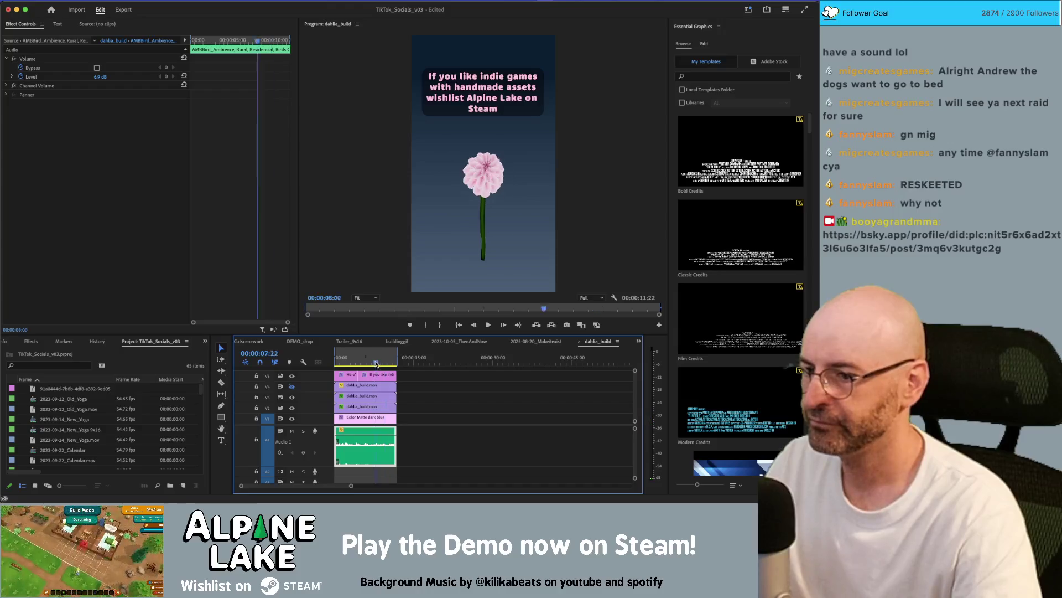
pyautogui.press('Home')
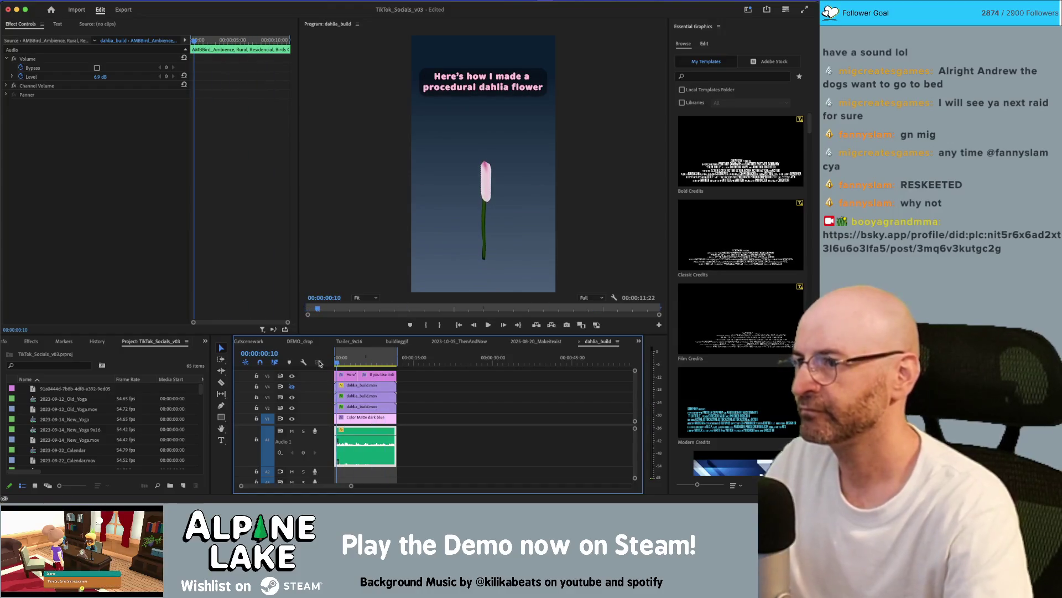
pyautogui.press('super+m')
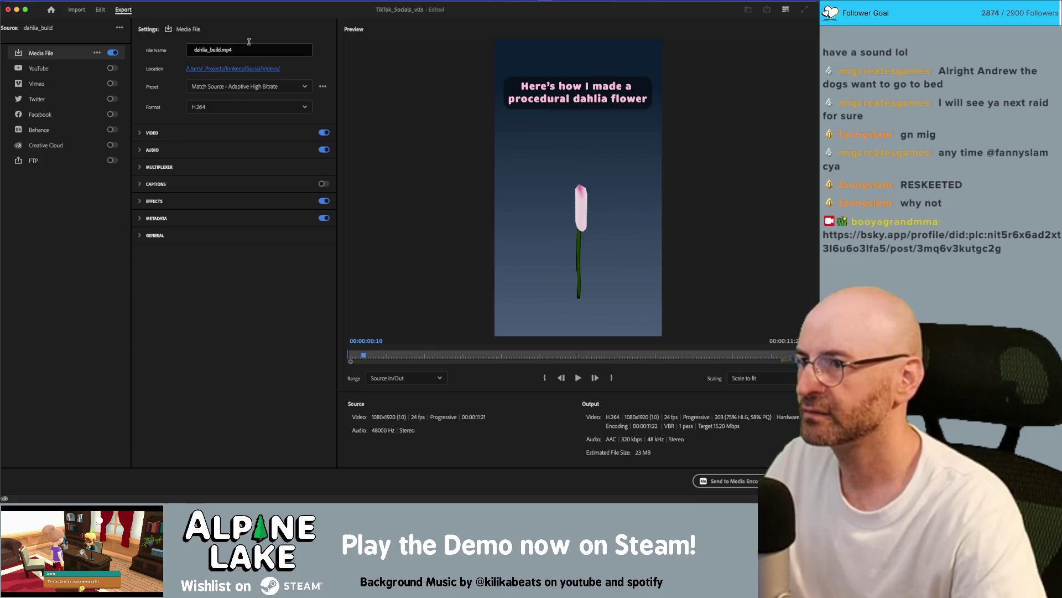
# - Rename the output to 2026-07-09_dahlia_build_BirdsChirping.mp4 and export the dahlia sequence
pyautogui.click(247, 45)
pyautogui.press('super+Left')
pyautogui.write('2026')
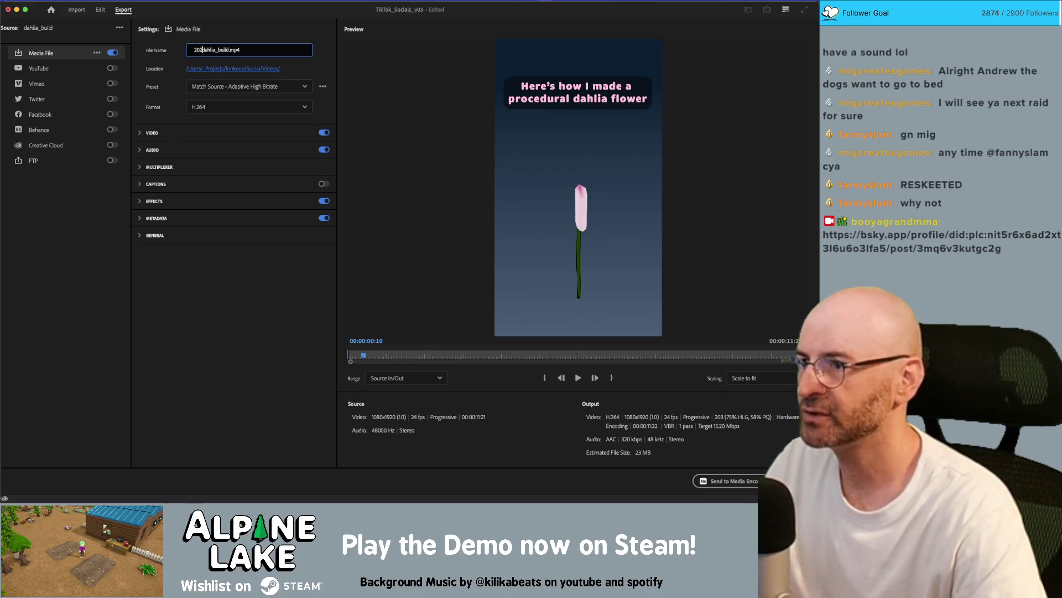
pyautogui.write('-07-09')
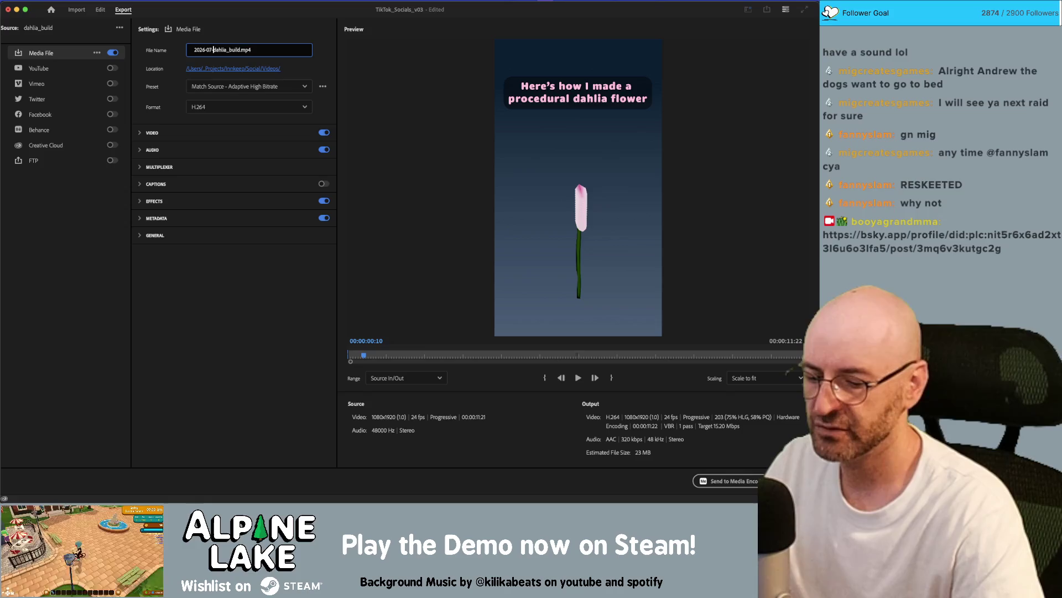
pyautogui.write('_')
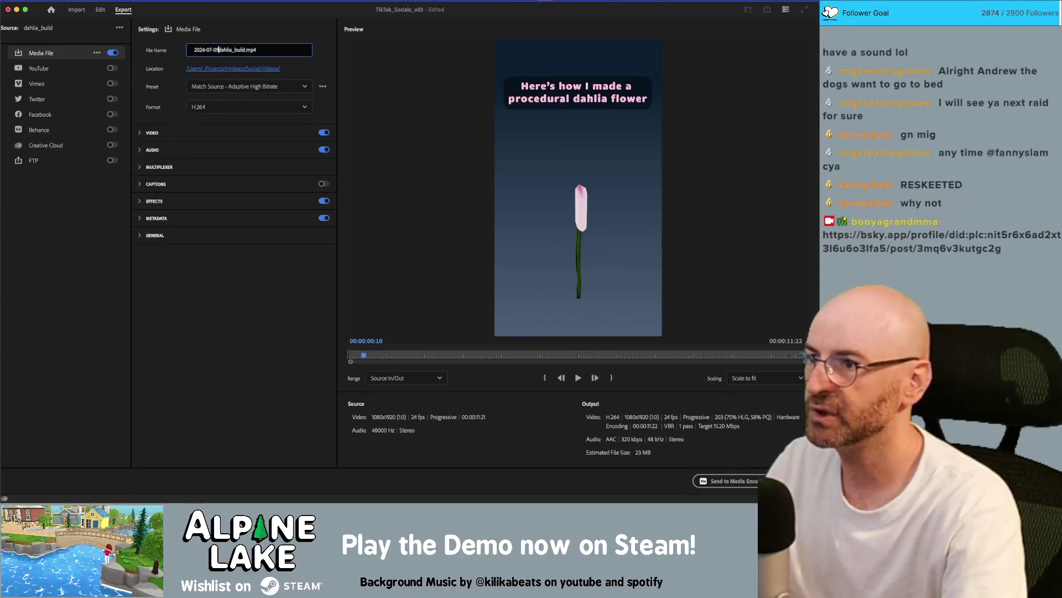
pyautogui.press('super+Right')
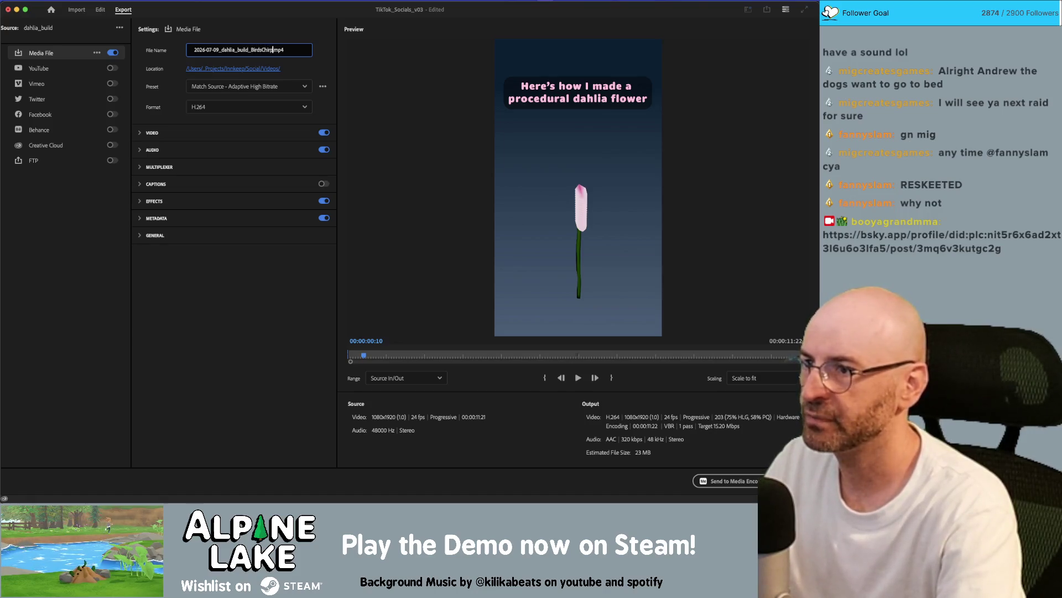
pyautogui.write('ing')
pyautogui.press('Return')
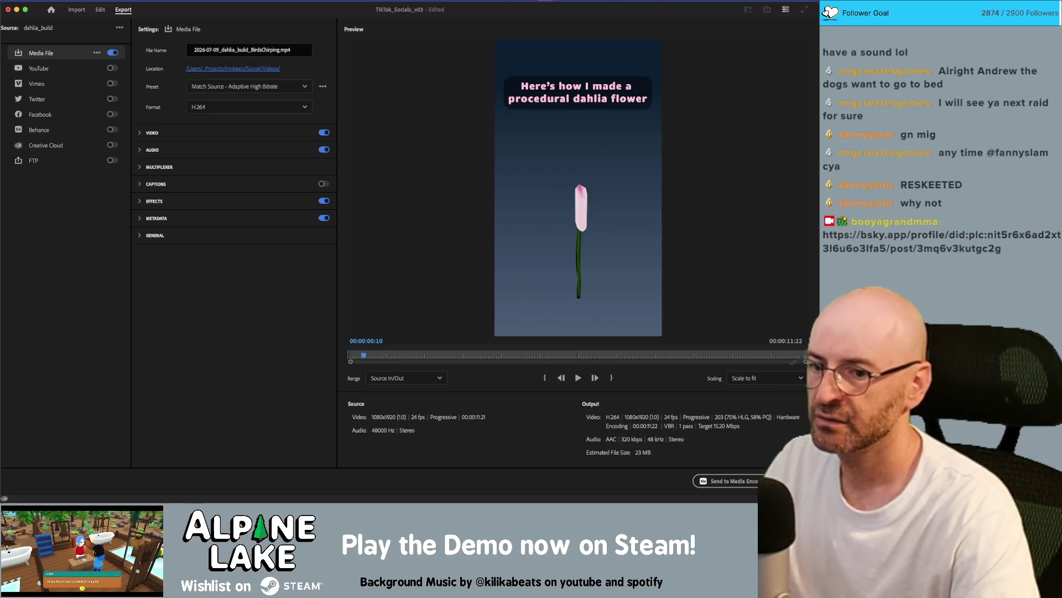
pyautogui.click(788, 480)
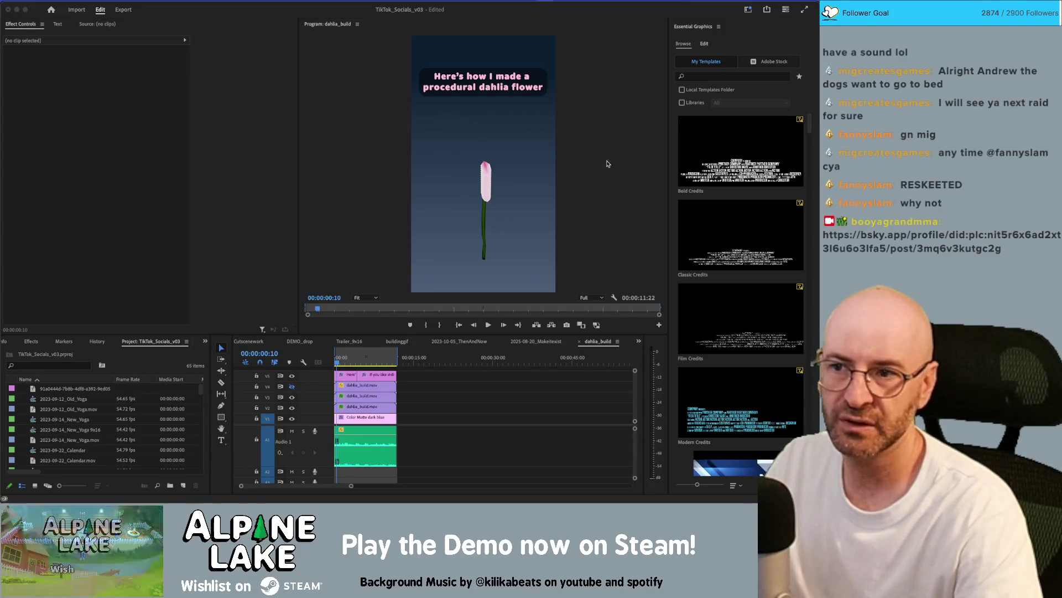
pyautogui.press('super+Tab')
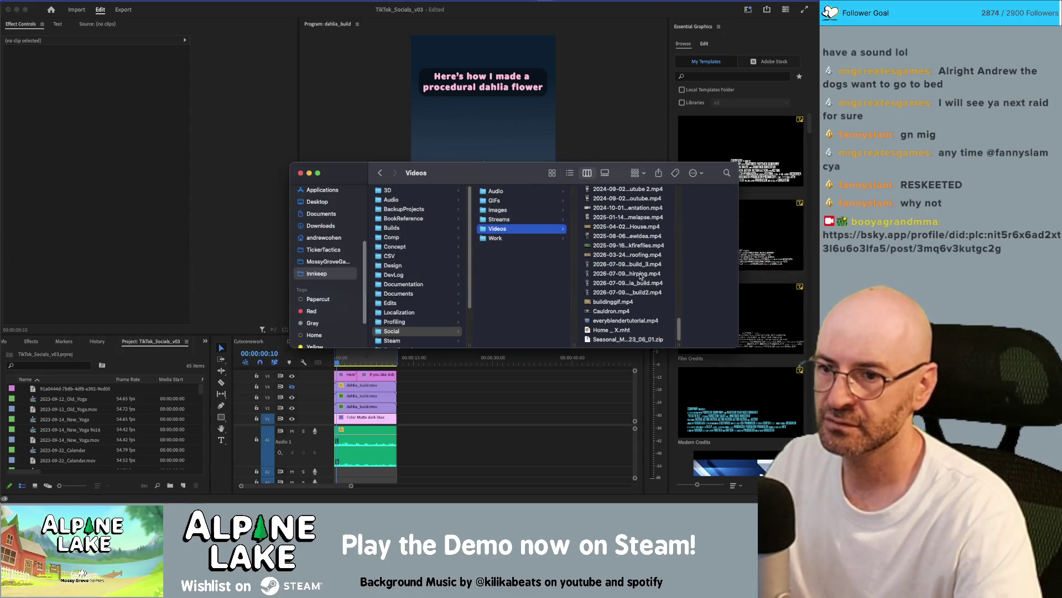
# - Preview the exported BirdsChirping MP4 in Videos, then return to the pink dahlia image search
pyautogui.click(642, 274)
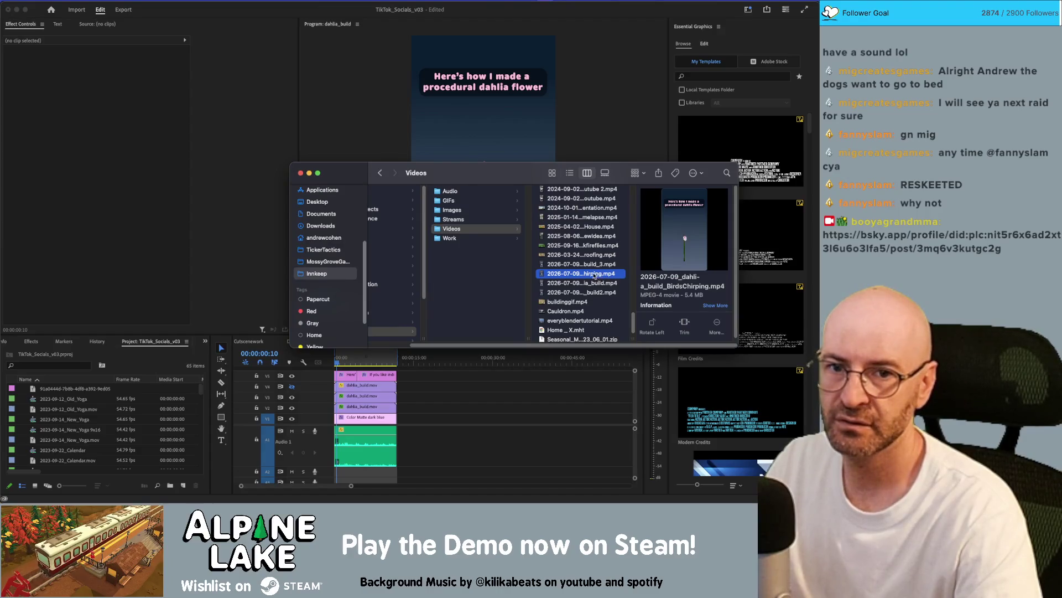
pyautogui.press('super+Tab')
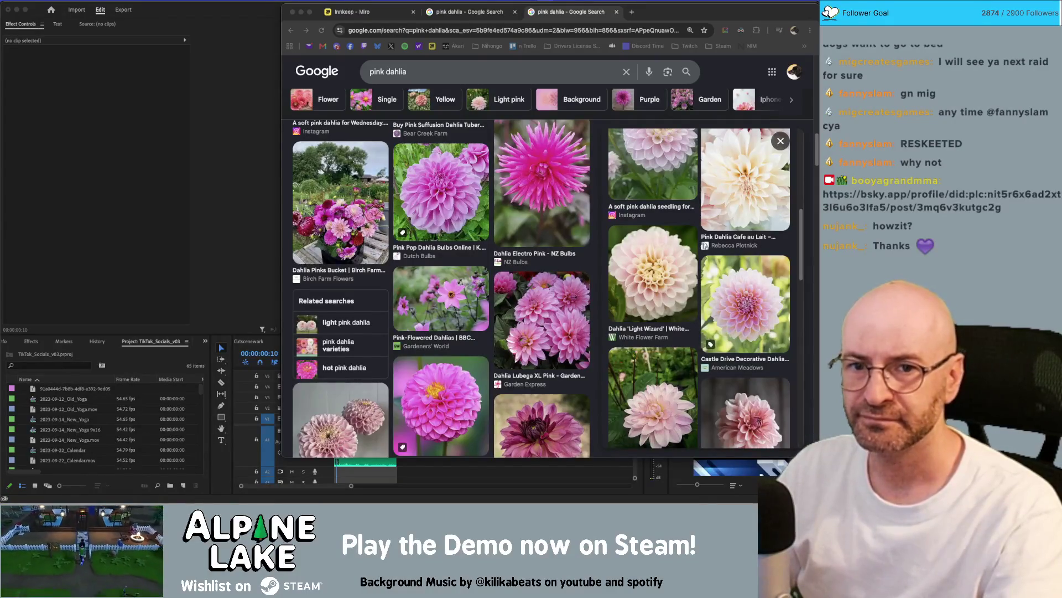
# - Bring Premiere Pro forward and play the dahlia_build sequence in the Program monitor
pyautogui.click(192, 134)
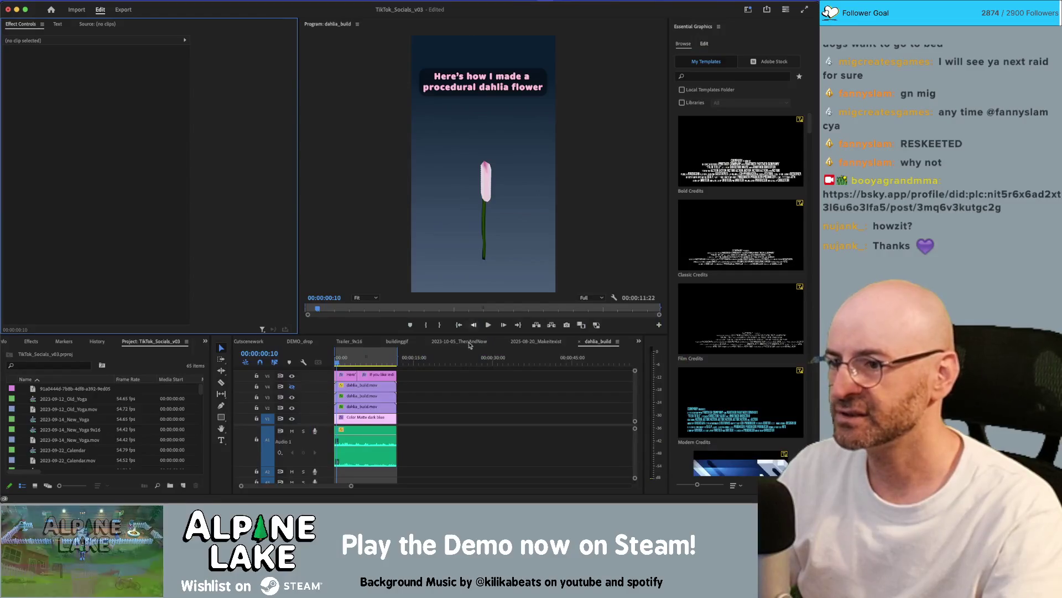
pyautogui.click(370, 315)
pyautogui.click(488, 325)
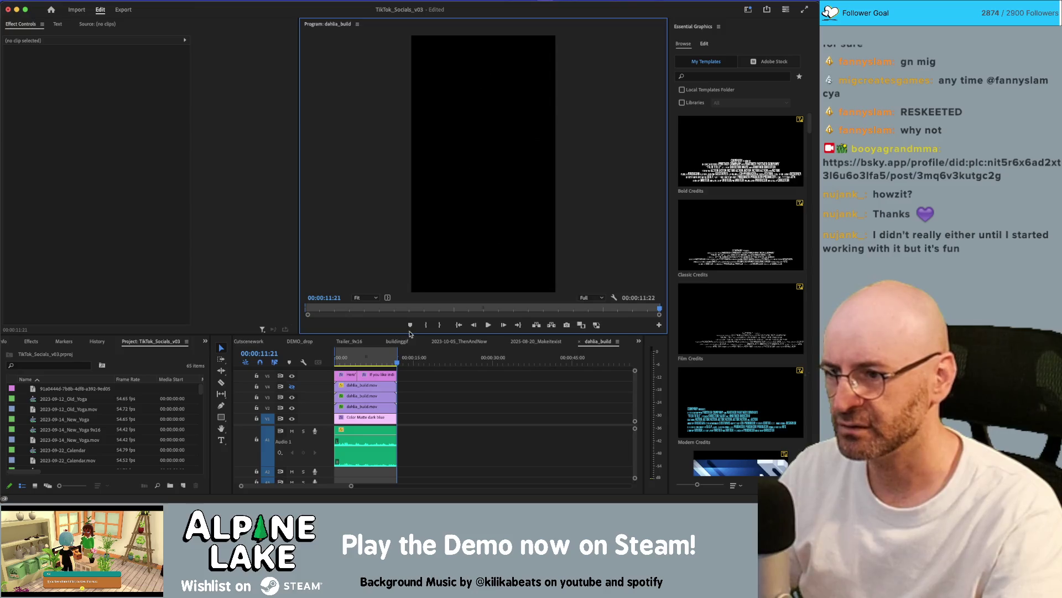
# - Turn on Loop in the Program monitor settings and replay the dahlia video from the start
pyautogui.click(488, 325)
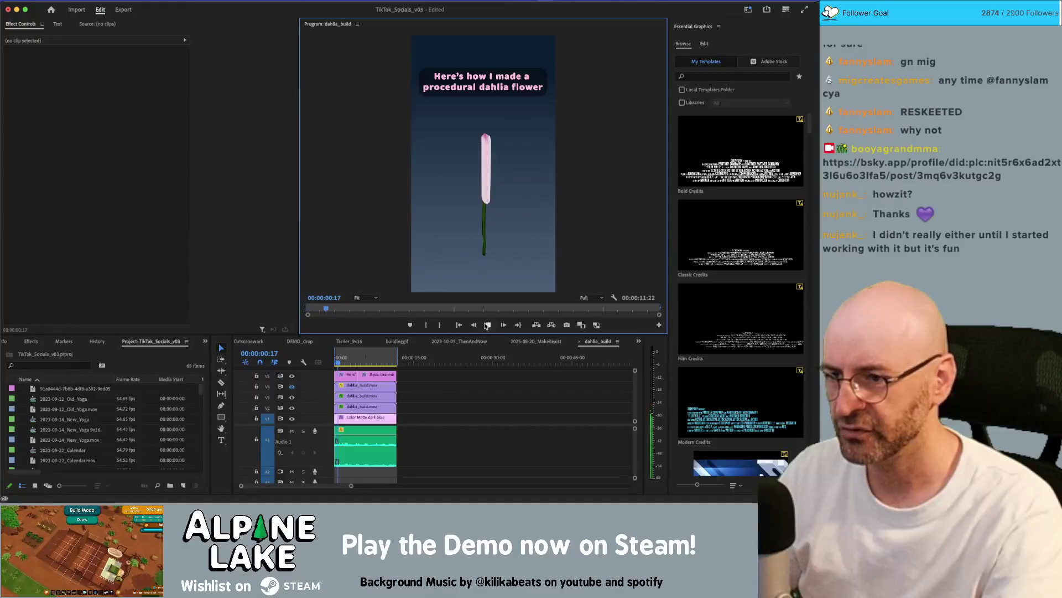
pyautogui.click(614, 298)
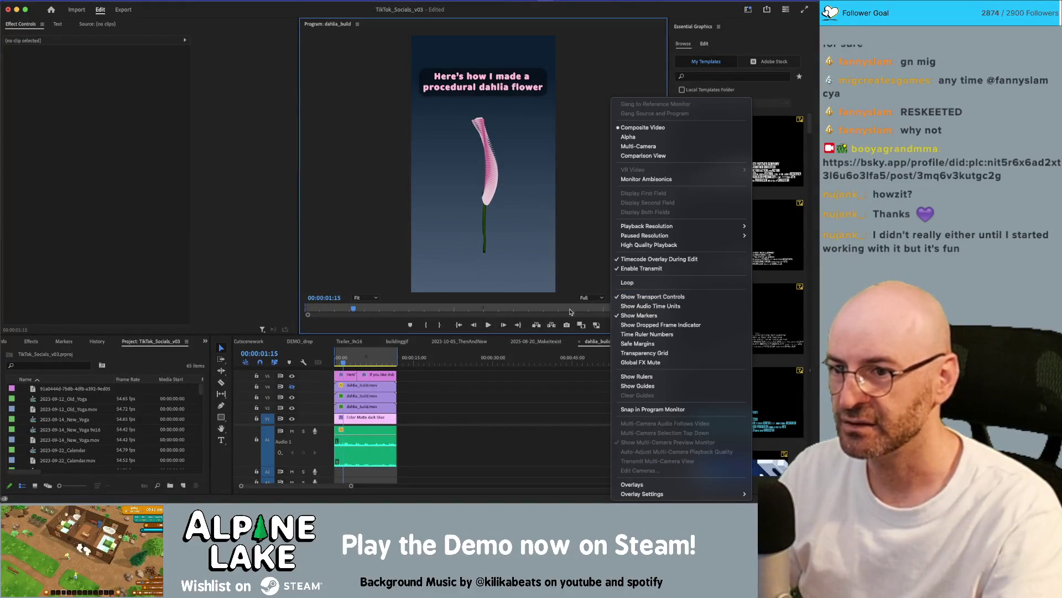
pyautogui.click(627, 282)
pyautogui.press('space')
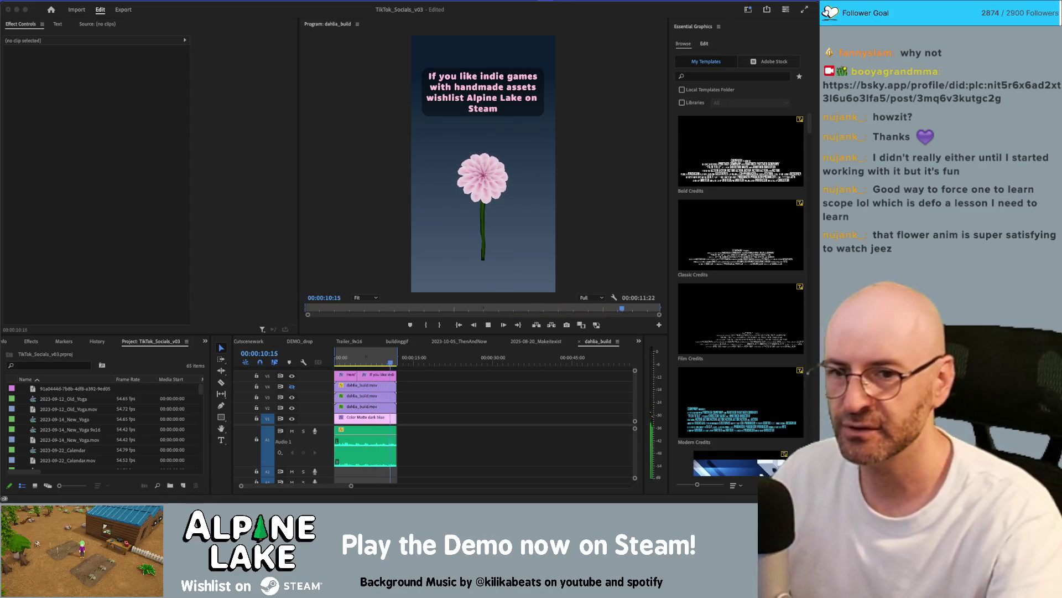
# - Select the BirdsChirping video in Finder's Videos folder and widen the file-name column to read it in full
pyautogui.press('super+Tab')
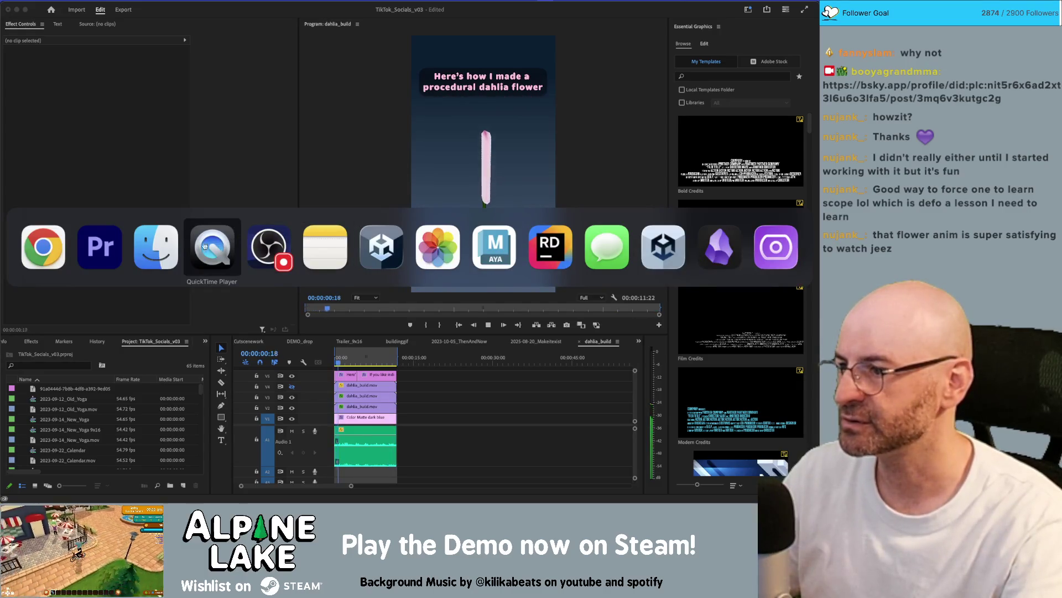
pyautogui.press('super+shift+Tab')
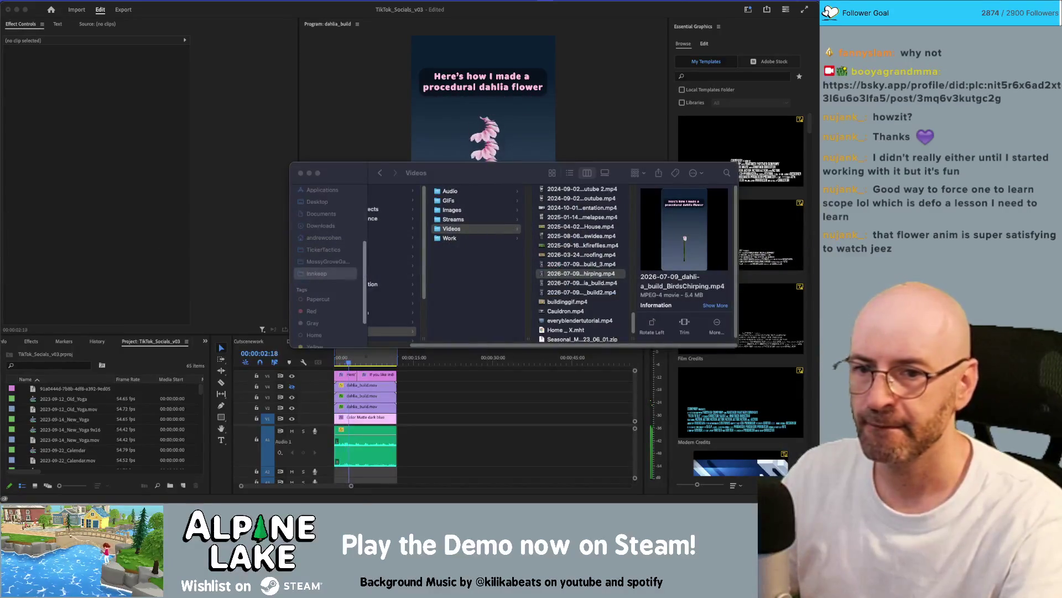
pyautogui.press('super+Tab')
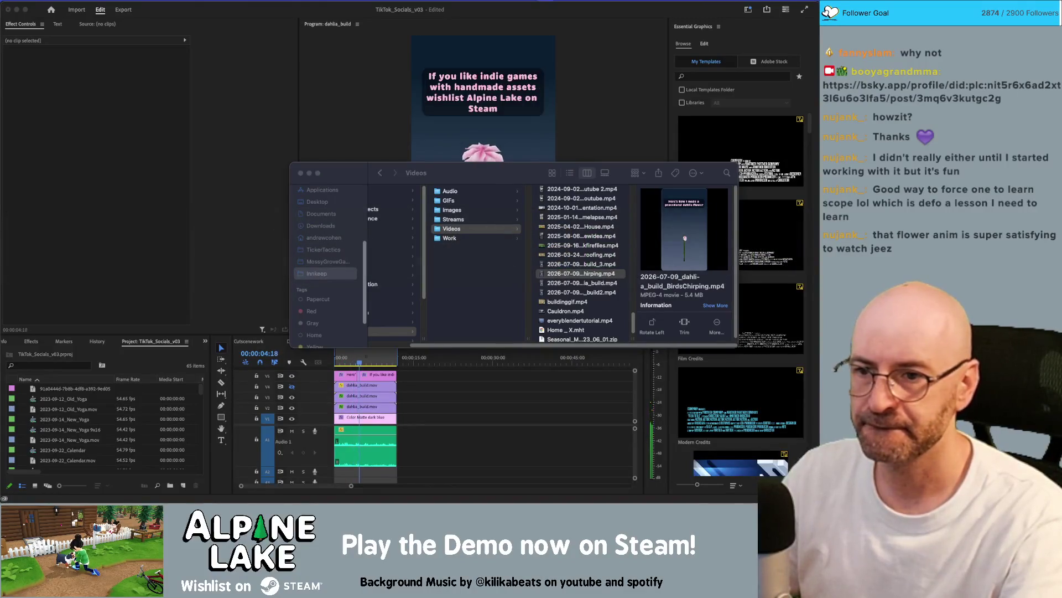
pyautogui.click(599, 277)
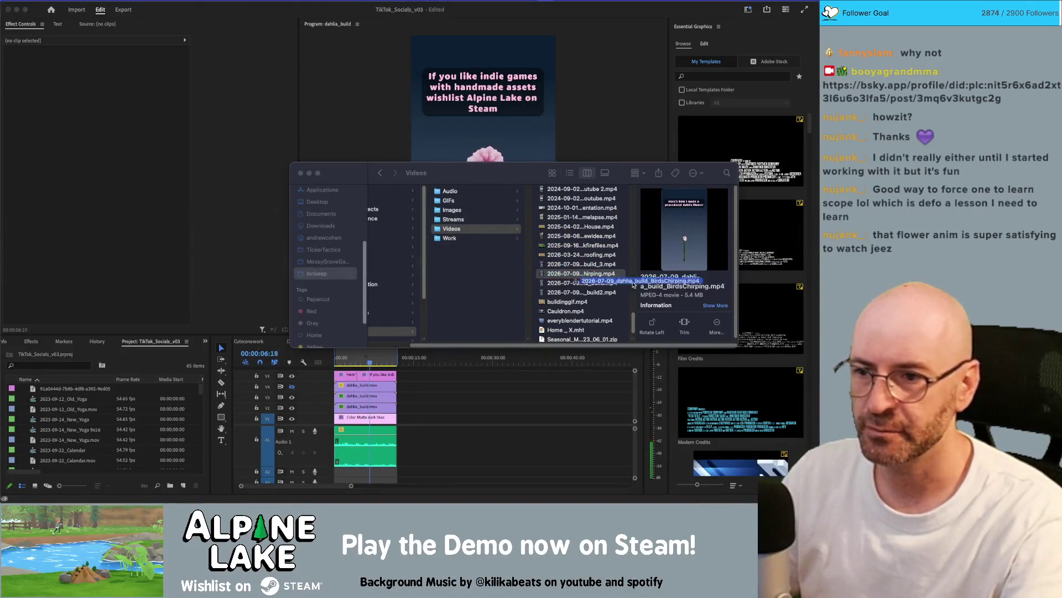
pyautogui.click(631, 338)
pyautogui.moveTo(632, 339); pyautogui.dragTo(666, 336)
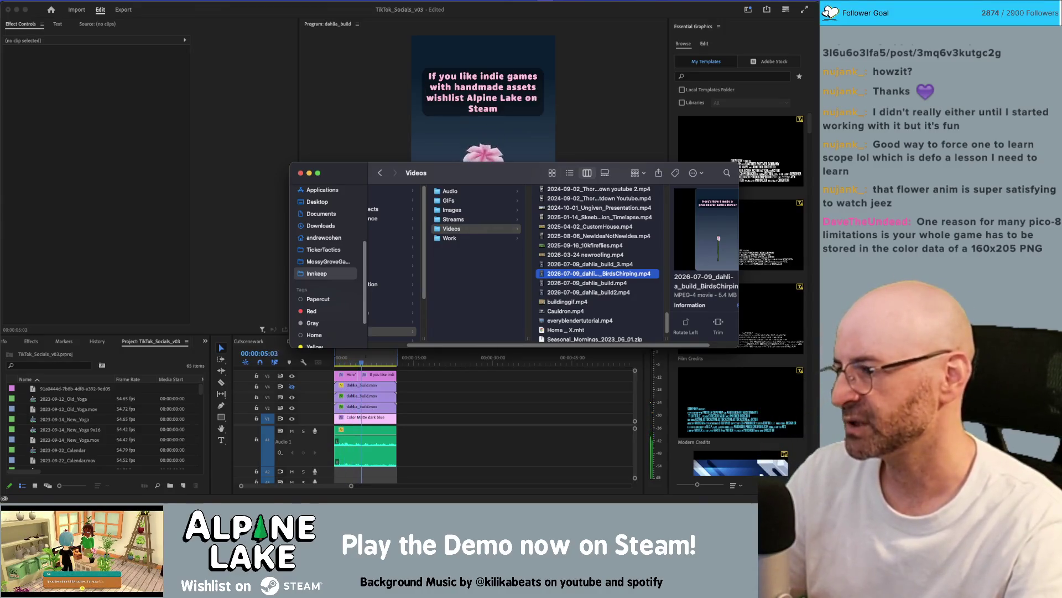
pyautogui.press('super+Tab')
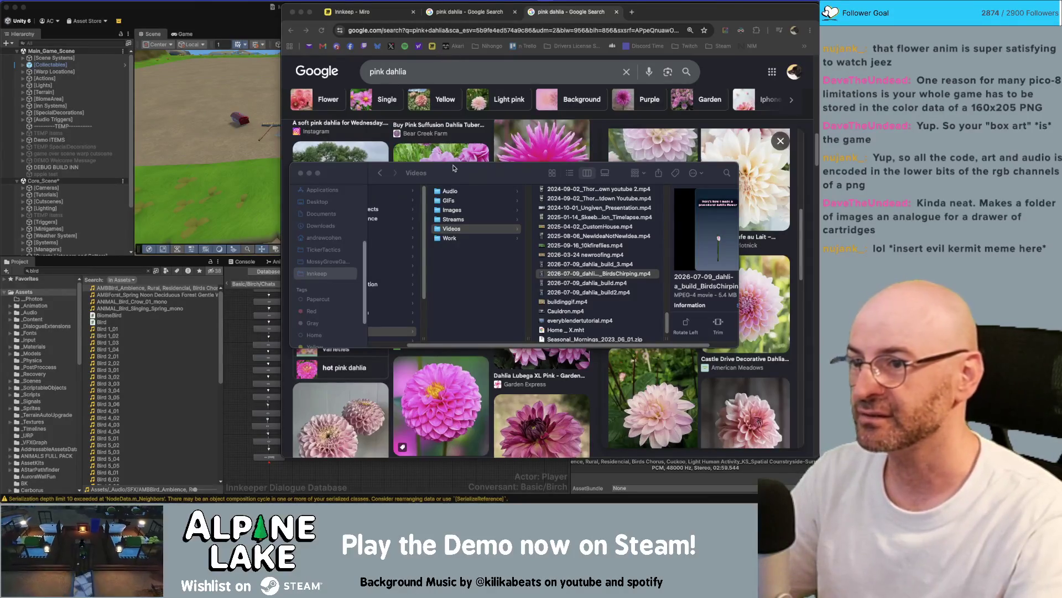
# - Cover Finder with the Chrome window, then bring the Unity editor to the front
pyautogui.click(566, 13)
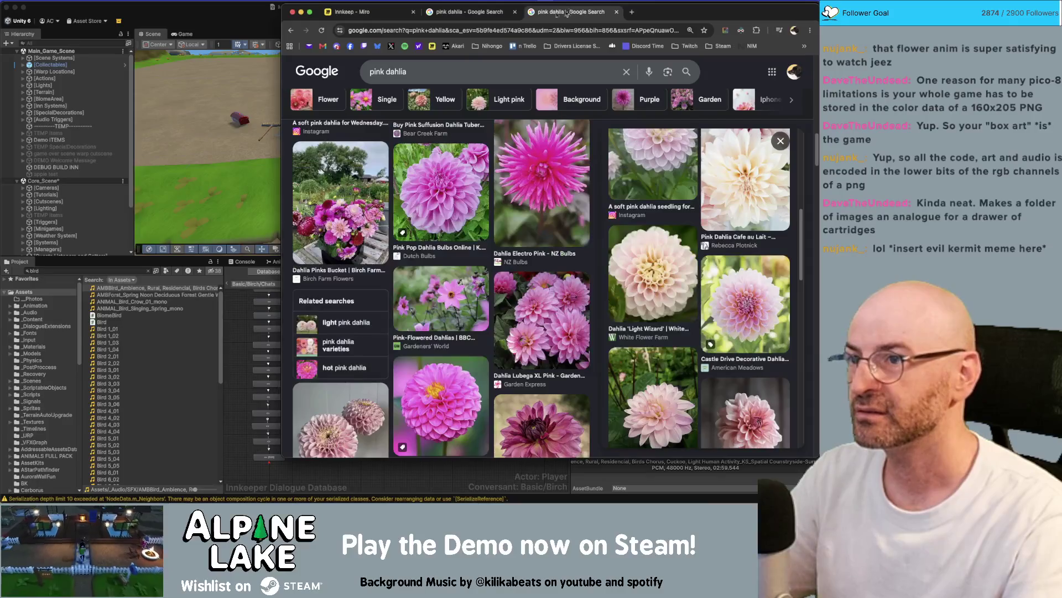
pyautogui.click(200, 17)
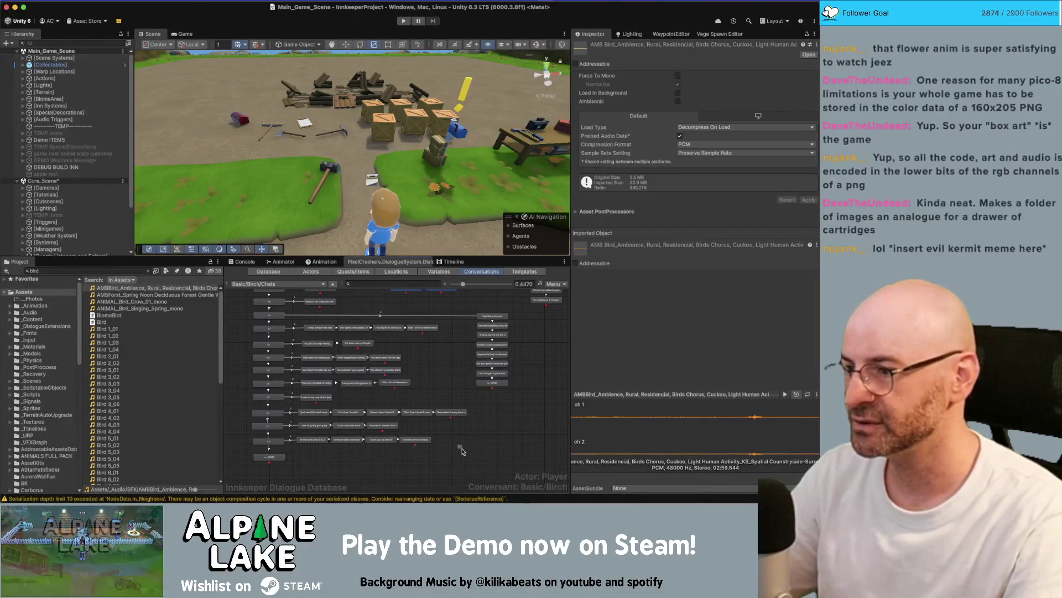
# - Zoom into the Basic/Birch/Chats dialogue graph, briefly switch to Chrome, and return to Unity
pyautogui.scroll(2, 312, 358)
pyautogui.scroll(3, 404, 332)
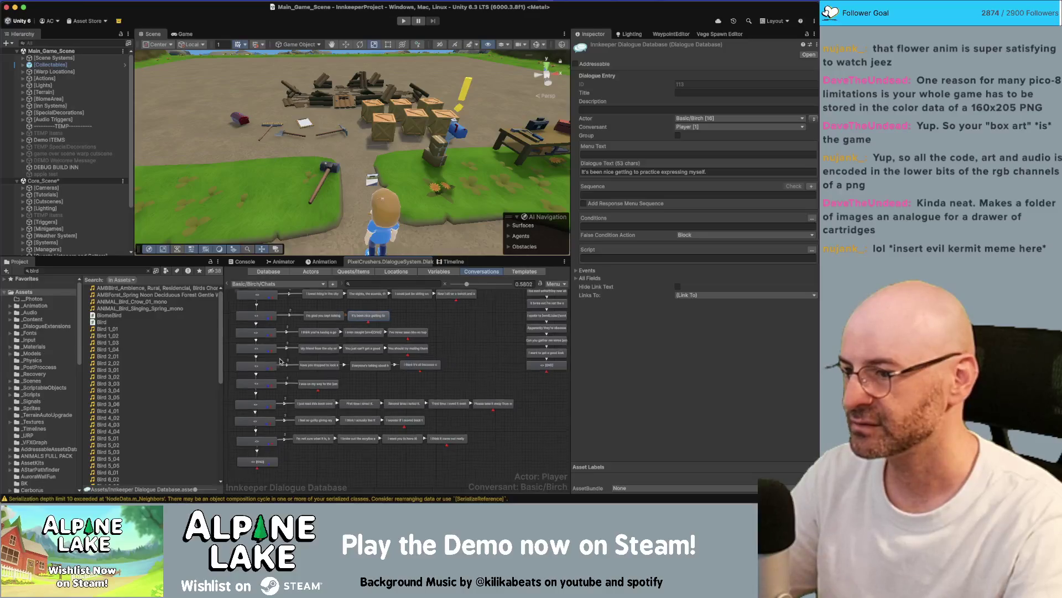
pyautogui.scroll(1, 403, 314)
pyautogui.press('super+Tab')
pyautogui.press('super+Tab')
pyautogui.press('super+Tab')
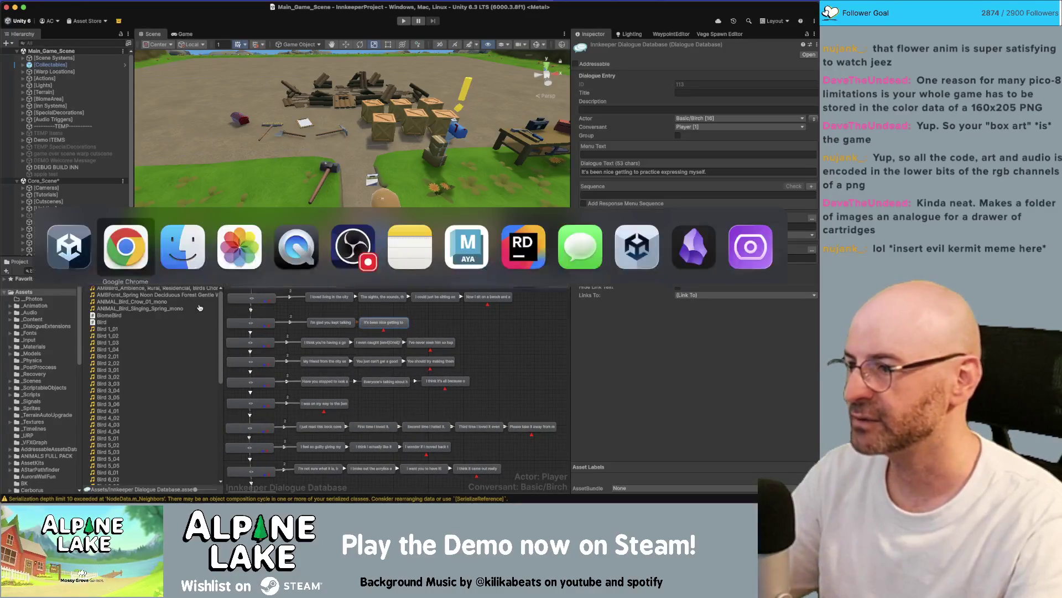
pyautogui.press('super+Tab')
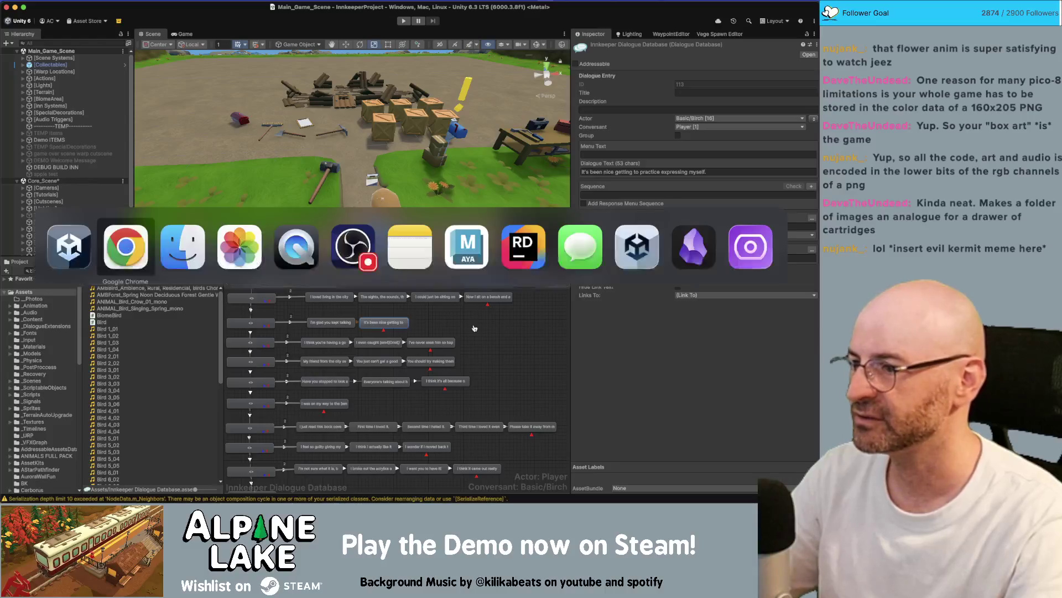
pyautogui.press('super+Tab')
pyautogui.press('super+Tab')
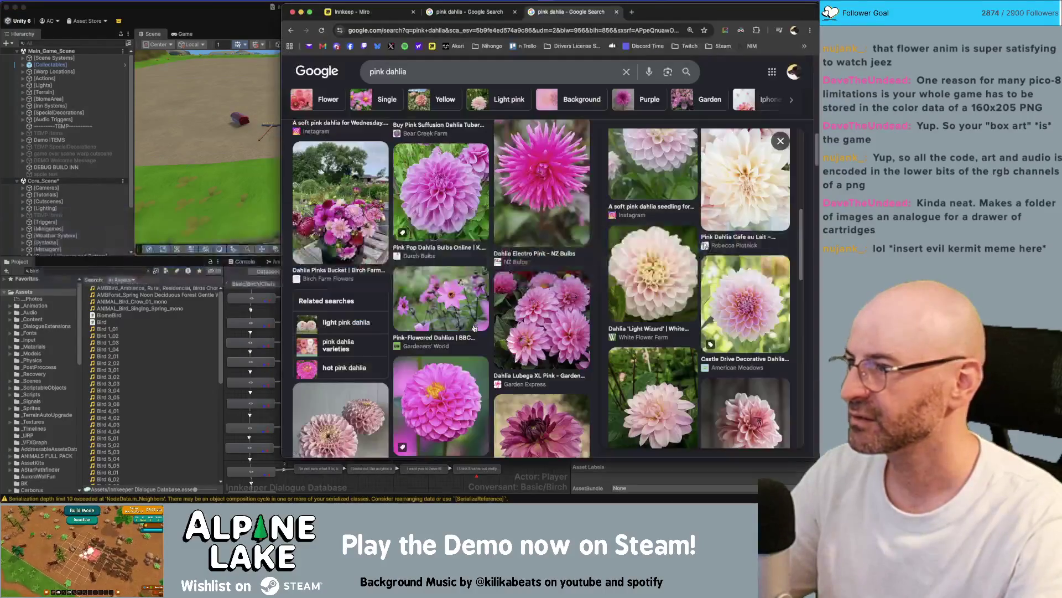
pyautogui.press('super+Tab')
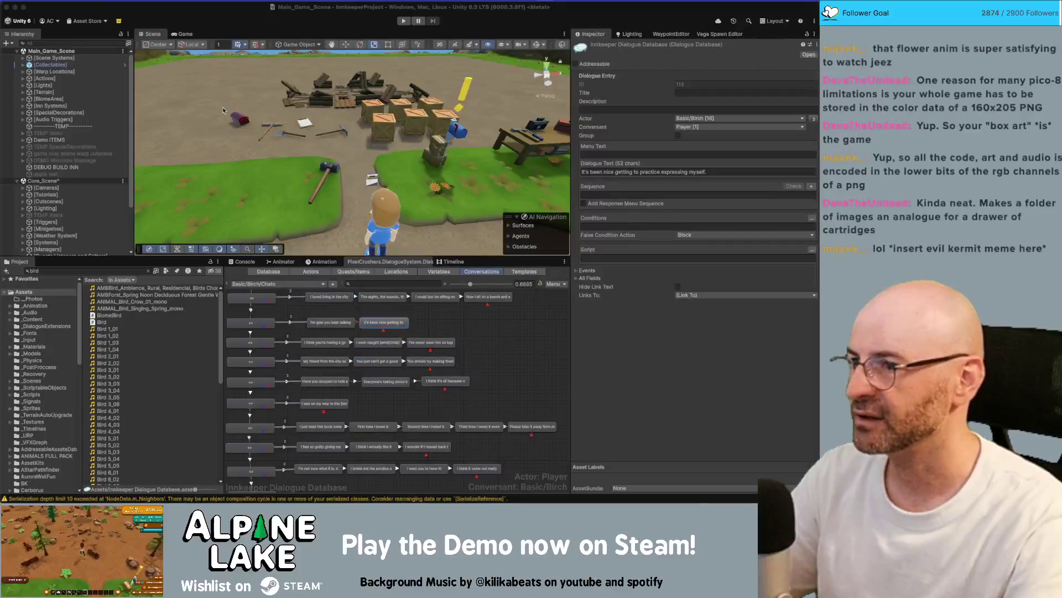
pyautogui.press('super+Tab')
pyautogui.press('super+Tab')
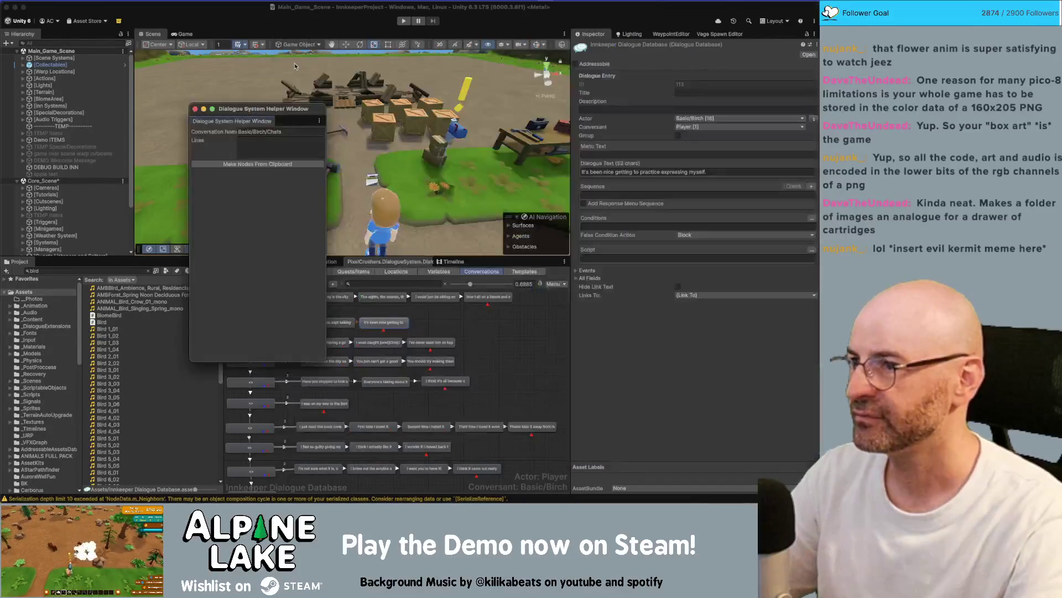
# - Dock the Dialogue System Helper Window beside the Project tab and show the Basic/Birch/Chats conversation settings
pyautogui.moveTo(272, 103)
pyautogui.mouseDown()
pyautogui.moveTo(470, 155)
pyautogui.moveTo(229, 174)
pyautogui.moveTo(95, 239)
pyautogui.moveTo(89, 185)
pyautogui.moveTo(90, 201)
pyautogui.mouseUp()
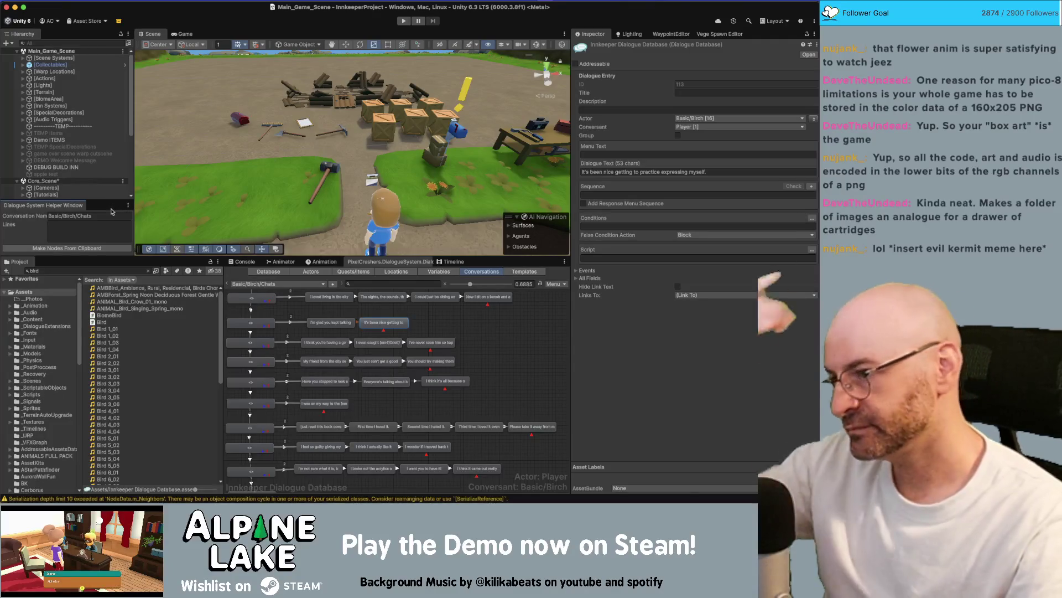
pyautogui.moveTo(76, 208); pyautogui.dragTo(72, 258)
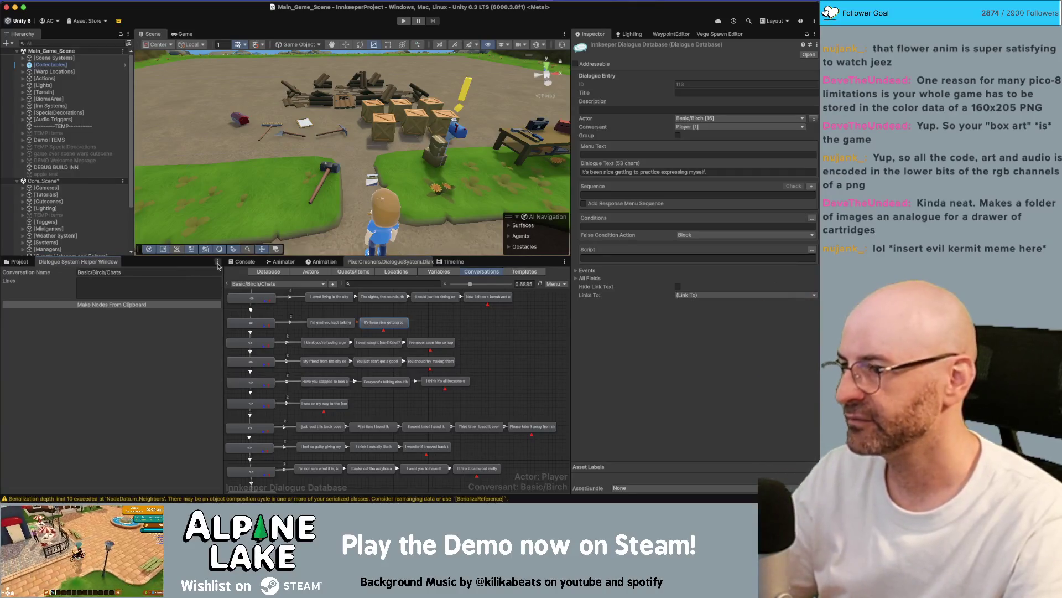
pyautogui.click(20, 261)
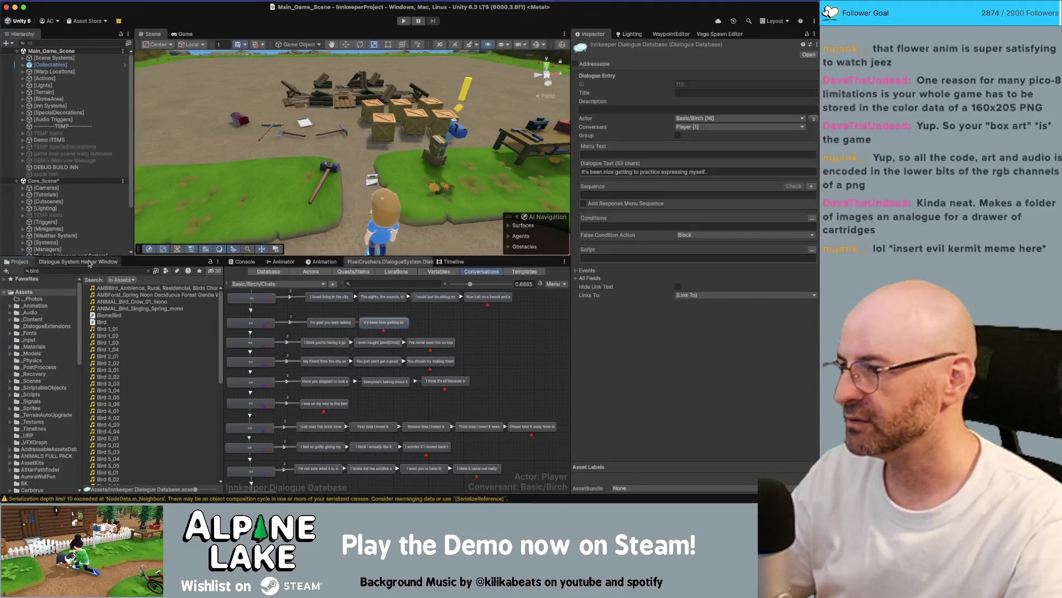
pyautogui.click(44, 264)
pyautogui.click(518, 357)
pyautogui.scroll(-3, 518, 357)
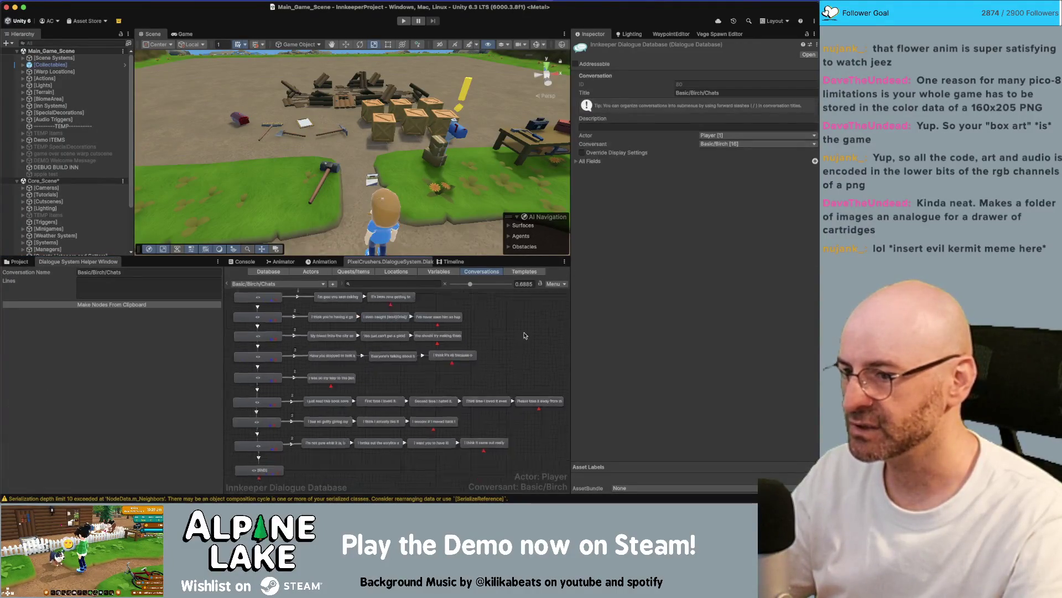
# - Switch from Unity to Rider showing DialogueSystemHelperWindow.cs
pyautogui.press('super+Tab')
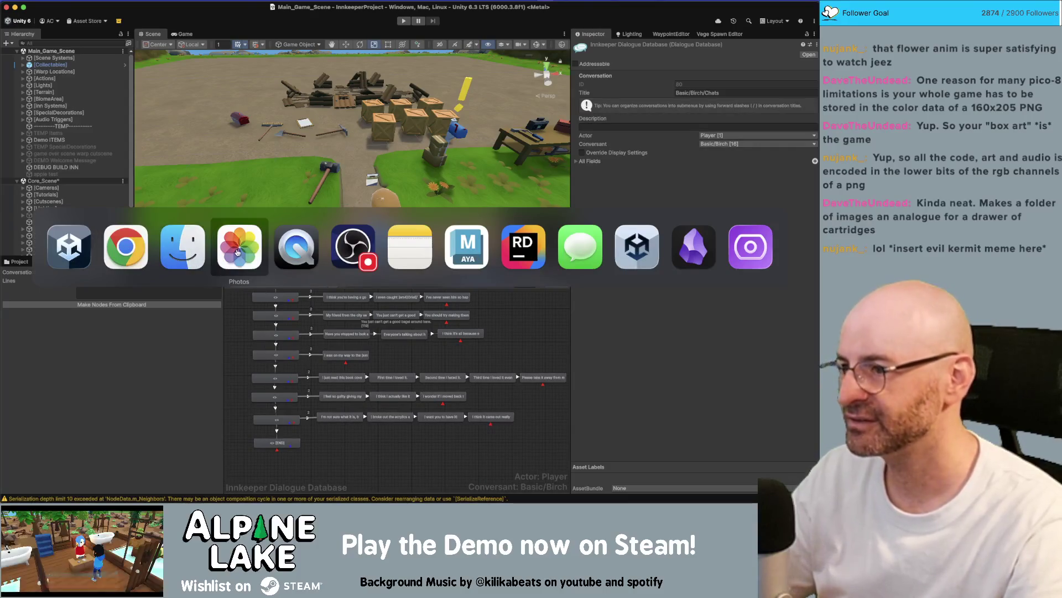
pyautogui.press('Escape')
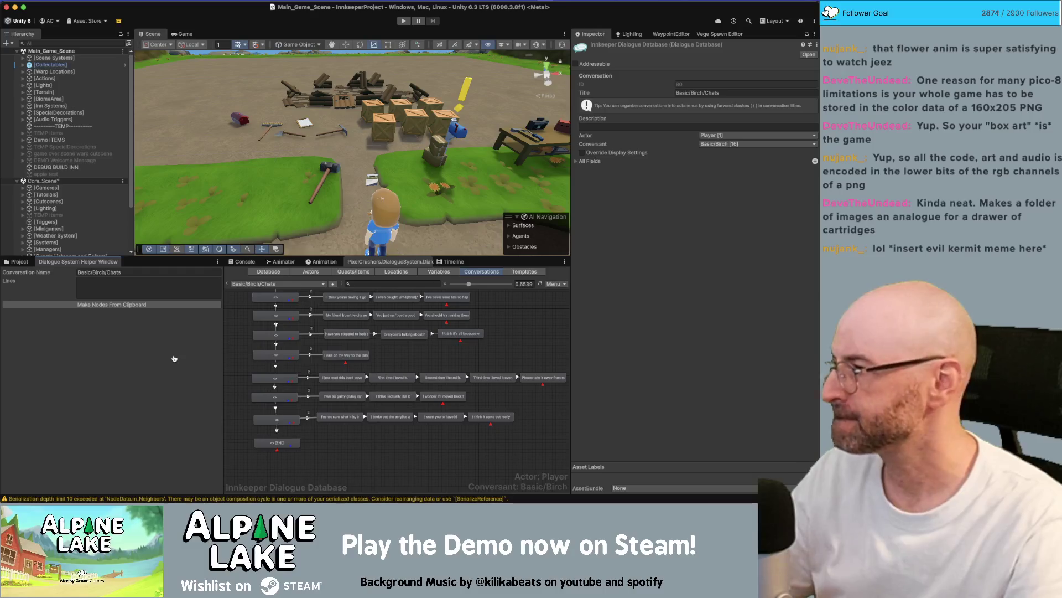
pyautogui.press('super+Tab')
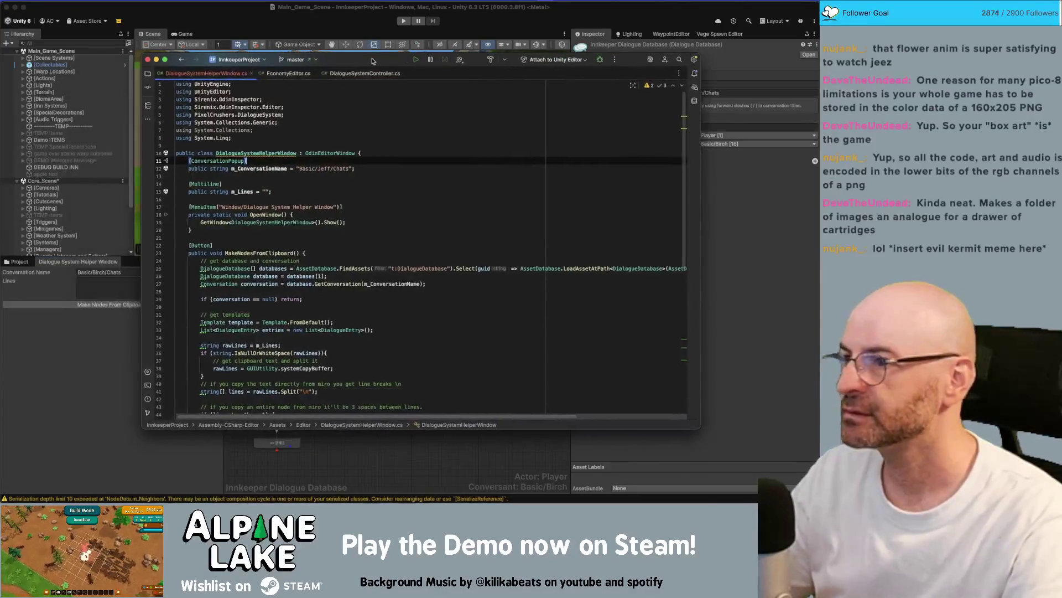
# - Add a blank line after the class's opening brace, check m_ConversationName, then return to Unity
pyautogui.click(380, 153)
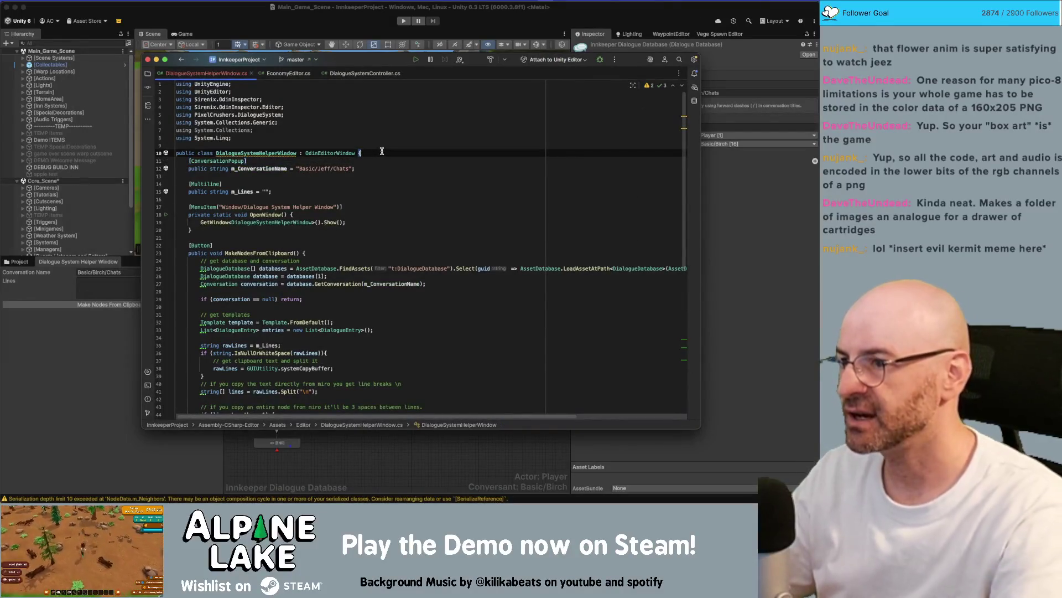
pyautogui.press('Return')
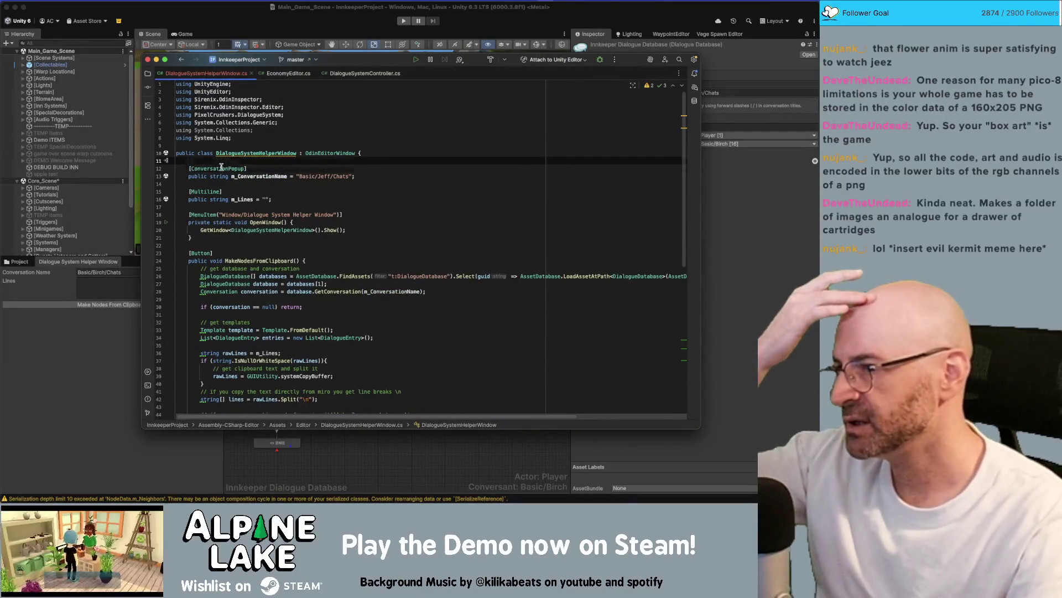
pyautogui.click(221, 168)
pyautogui.click(259, 176)
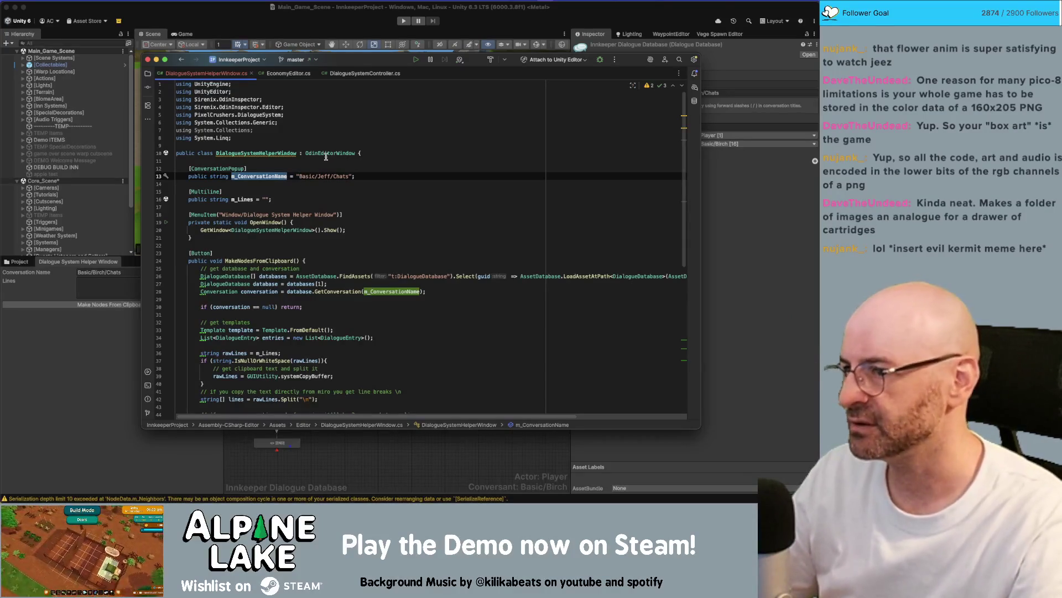
pyautogui.click(128, 292)
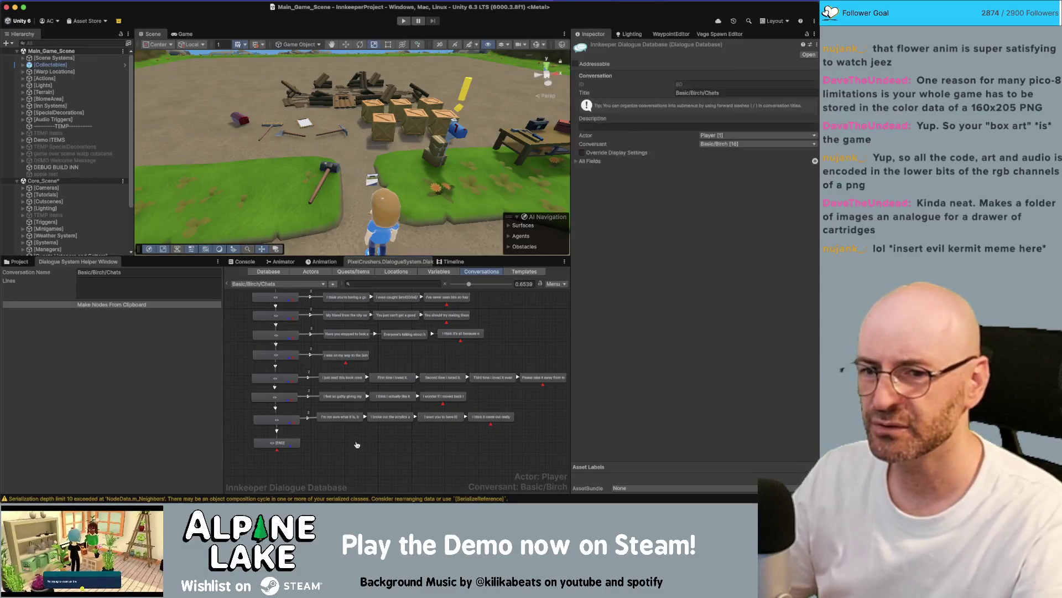
# - Close the pink dahlia search tabs, read the bagel care-package card on the Innkeep board, then return to Unity
pyautogui.press('super+Tab')
pyautogui.press('super+w')
pyautogui.press('super+w')
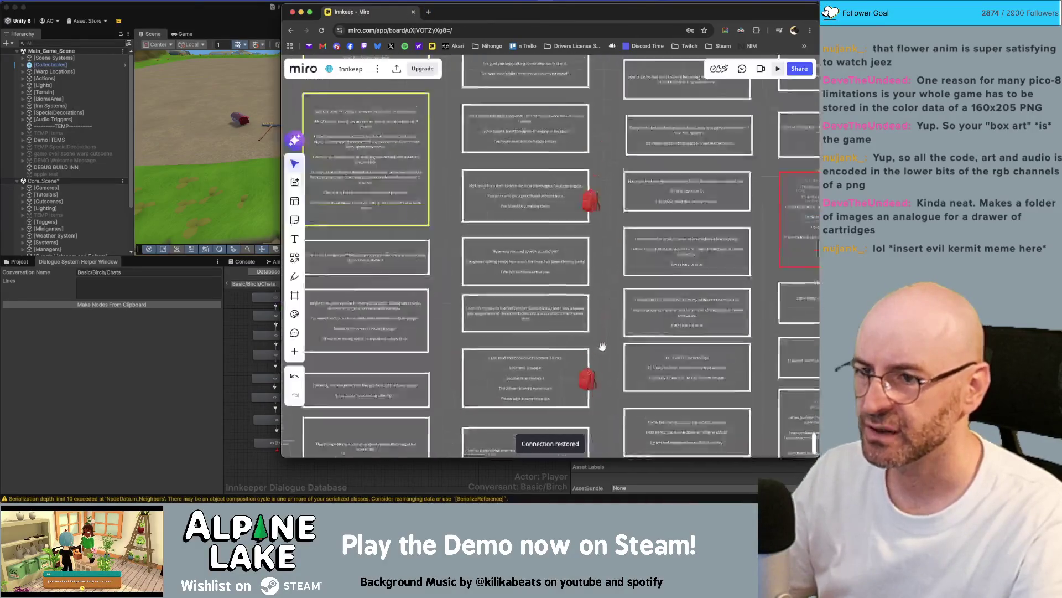
pyautogui.scroll(2, 500, 258)
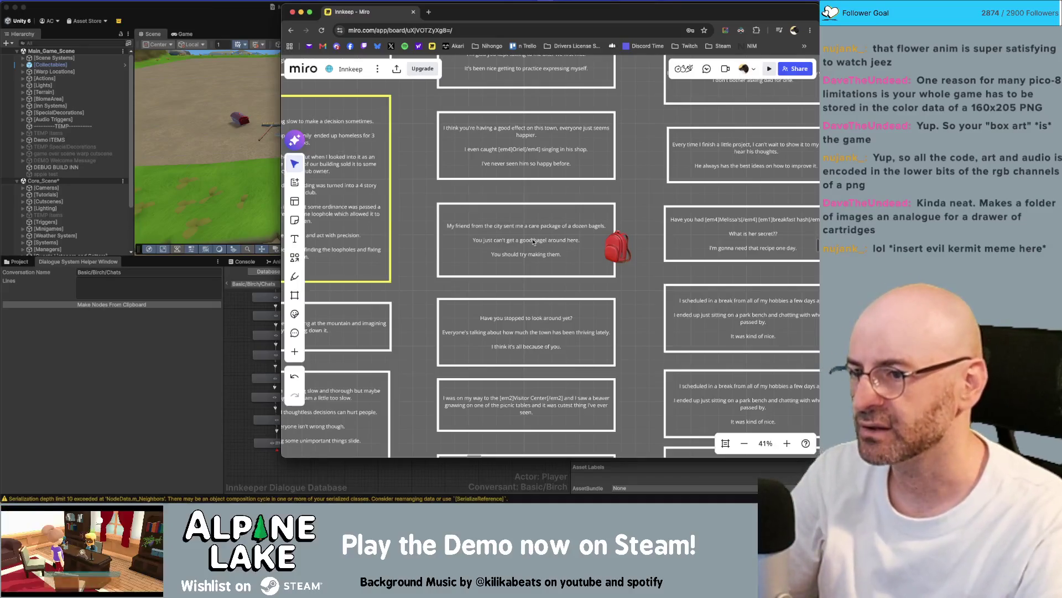
pyautogui.click(257, 433)
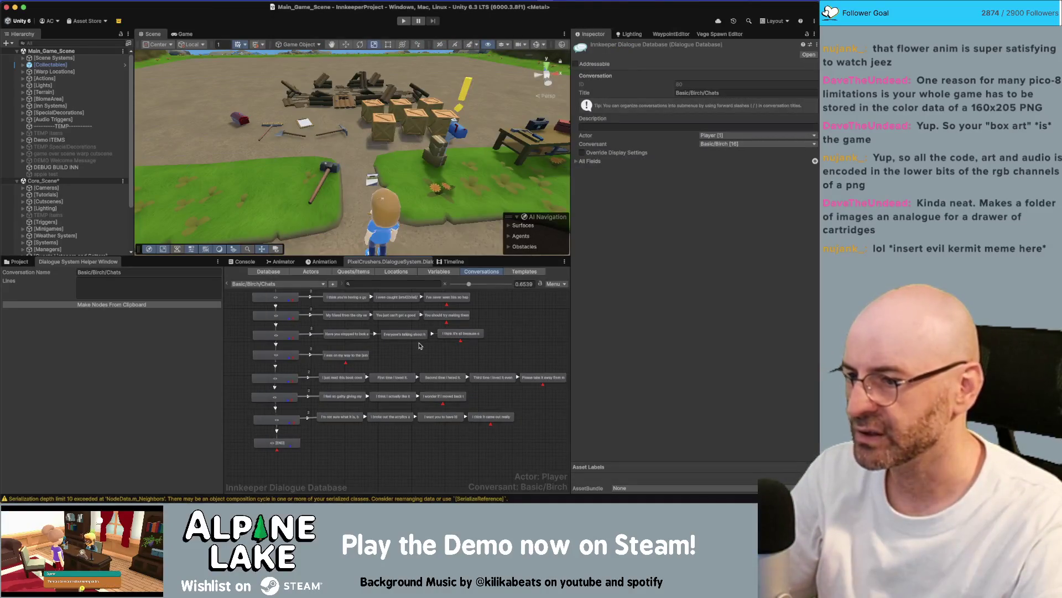
# - Zoom the Dialogue Editor graph and select Birch's 'You should try making them.' node to bring up its options
pyautogui.scroll(2, 386, 350)
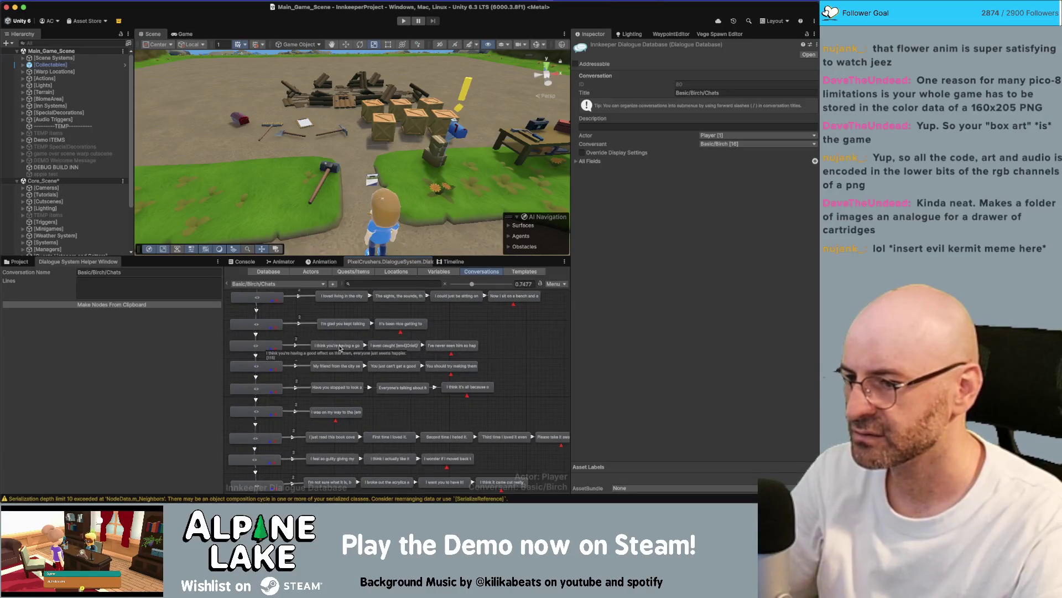
pyautogui.scroll(2, 387, 348)
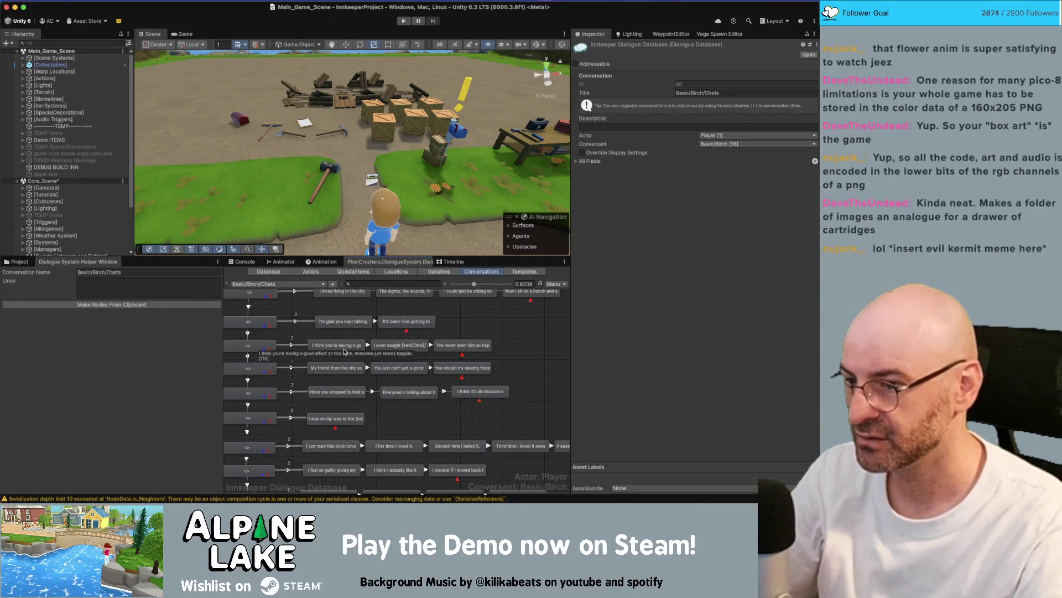
pyautogui.scroll(-3, 489, 337)
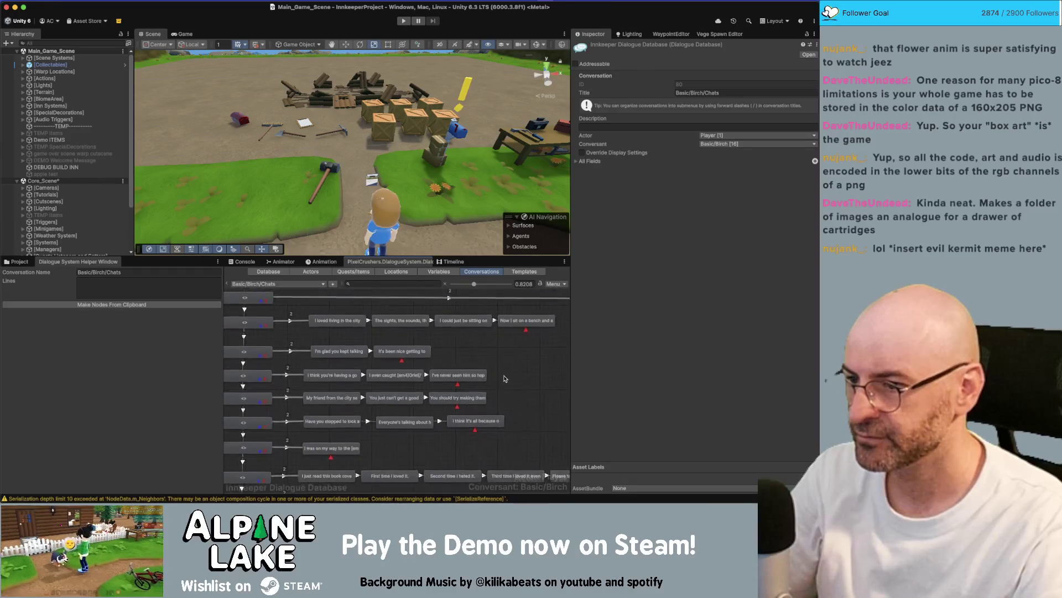
pyautogui.scroll(-5, 507, 354)
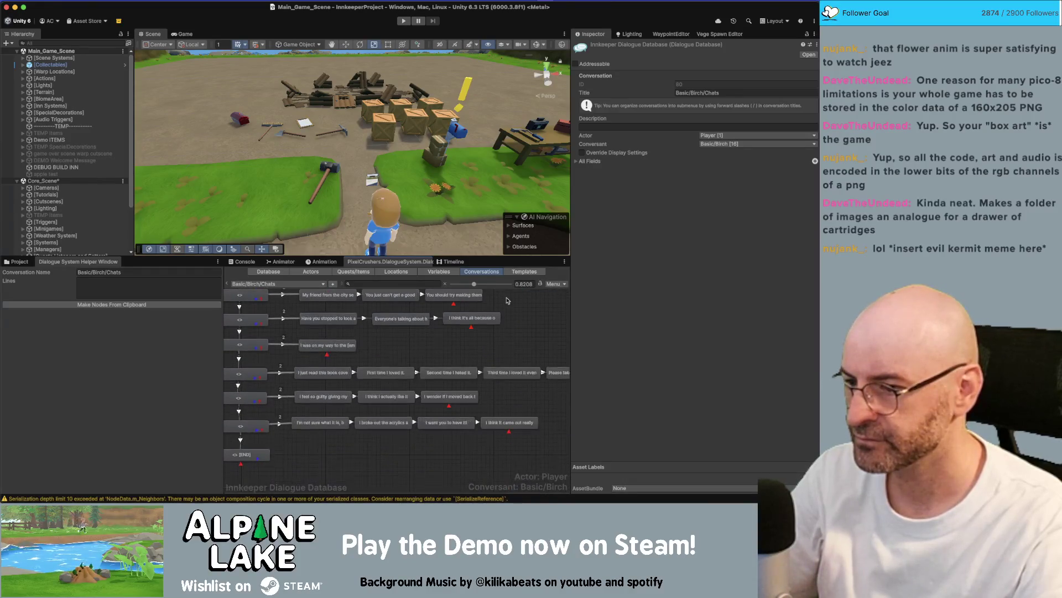
pyautogui.scroll(5, 513, 338)
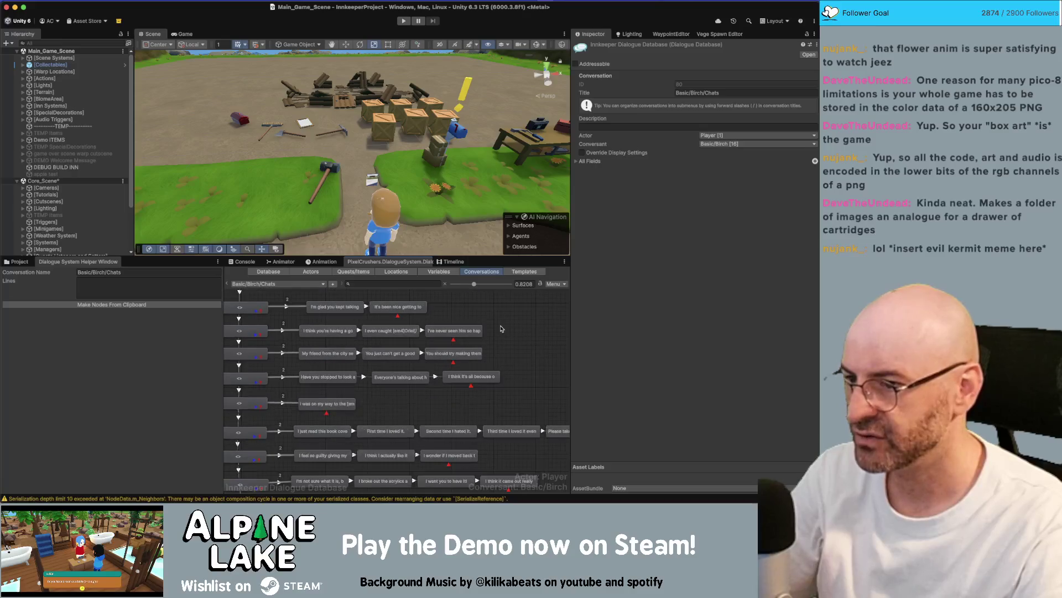
pyautogui.click(324, 354)
pyautogui.click(447, 354)
pyautogui.rightClick(451, 355)
# - Add a child node to the right of that line, with Birch as actor and sequence Continue()
pyautogui.click(459, 364)
pyautogui.moveTo(465, 372); pyautogui.dragTo(538, 355)
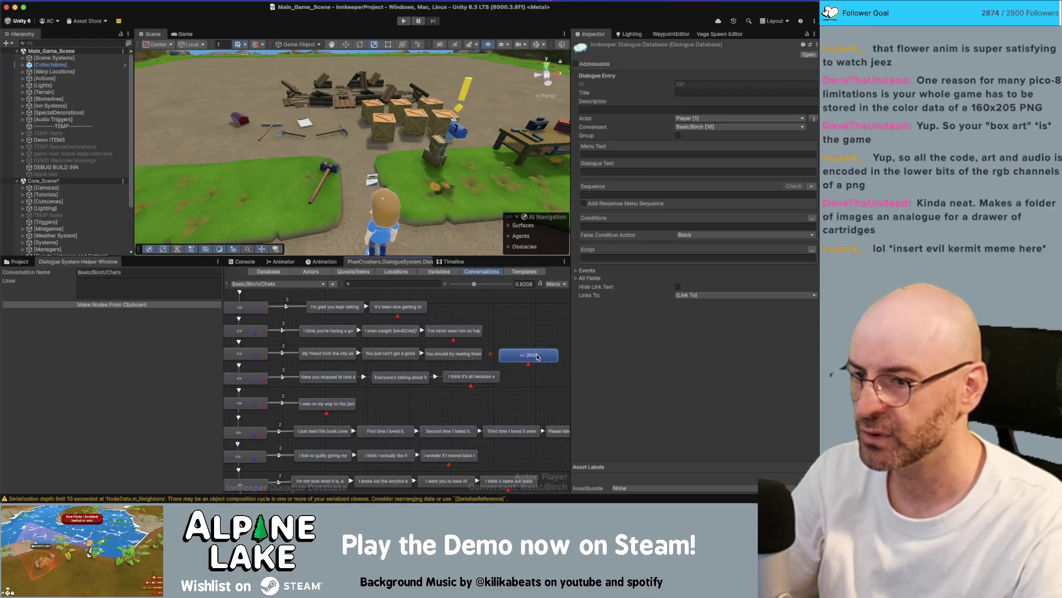
pyautogui.click(814, 118)
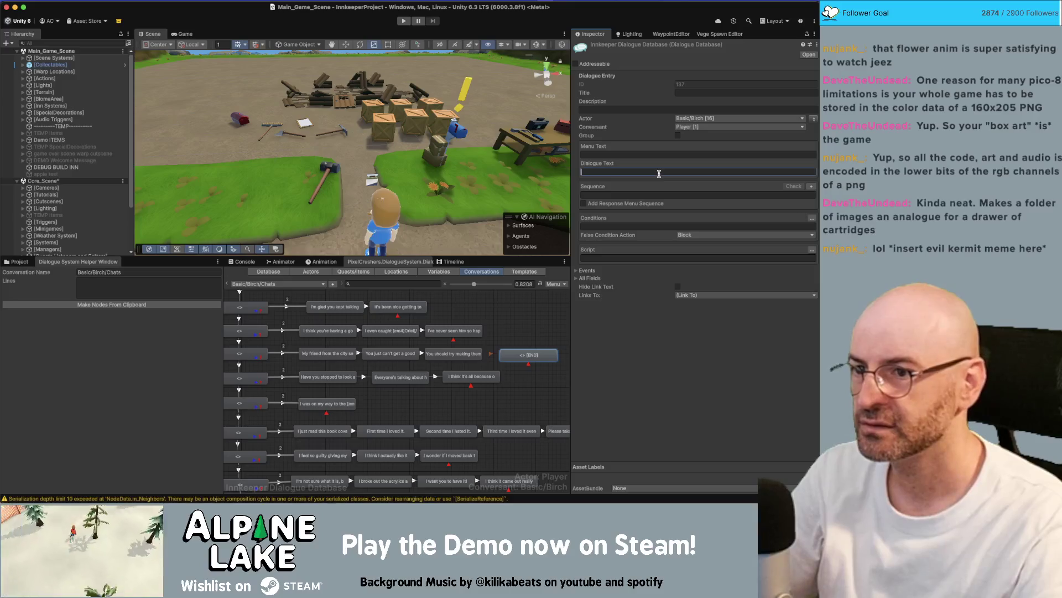
pyautogui.click(634, 194)
pyautogui.write('Continue()')
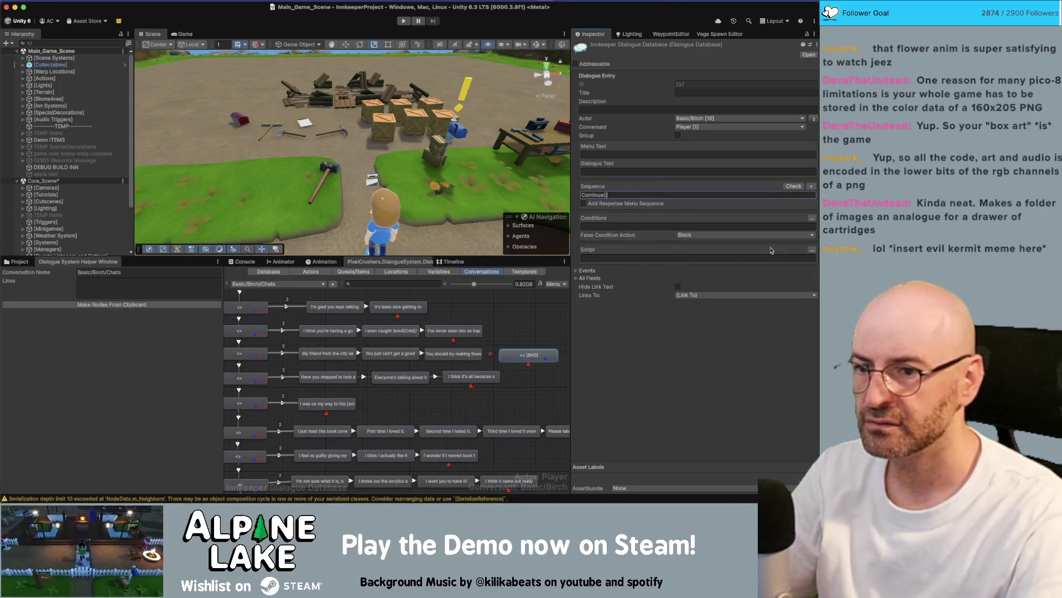
# - Expand the new node's Events, compare another node's setup, and add an On Execute entry
pyautogui.click(586, 271)
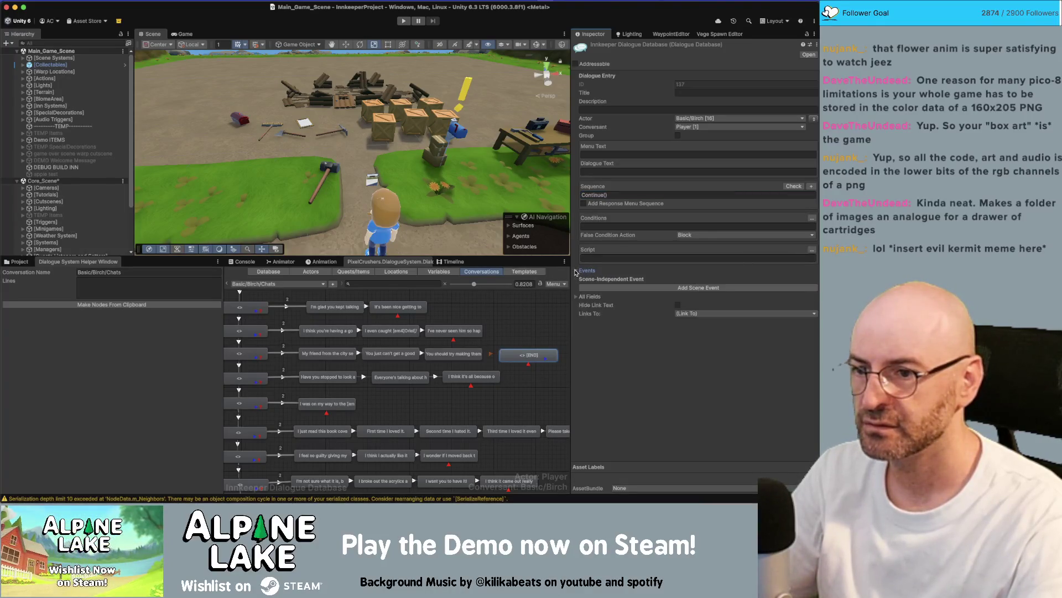
pyautogui.hscroll(2, 507, 358)
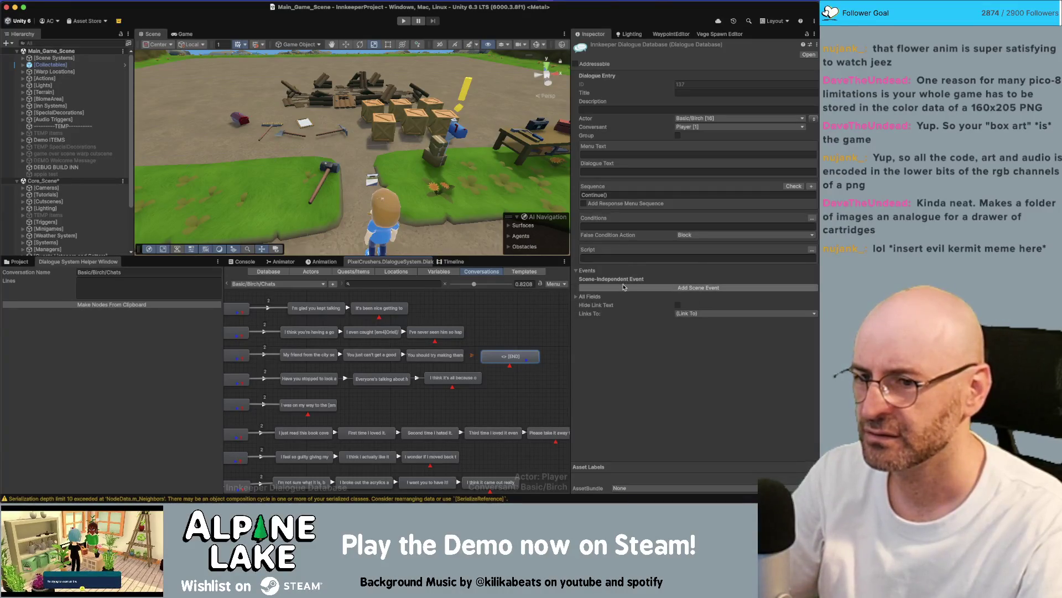
pyautogui.click(433, 335)
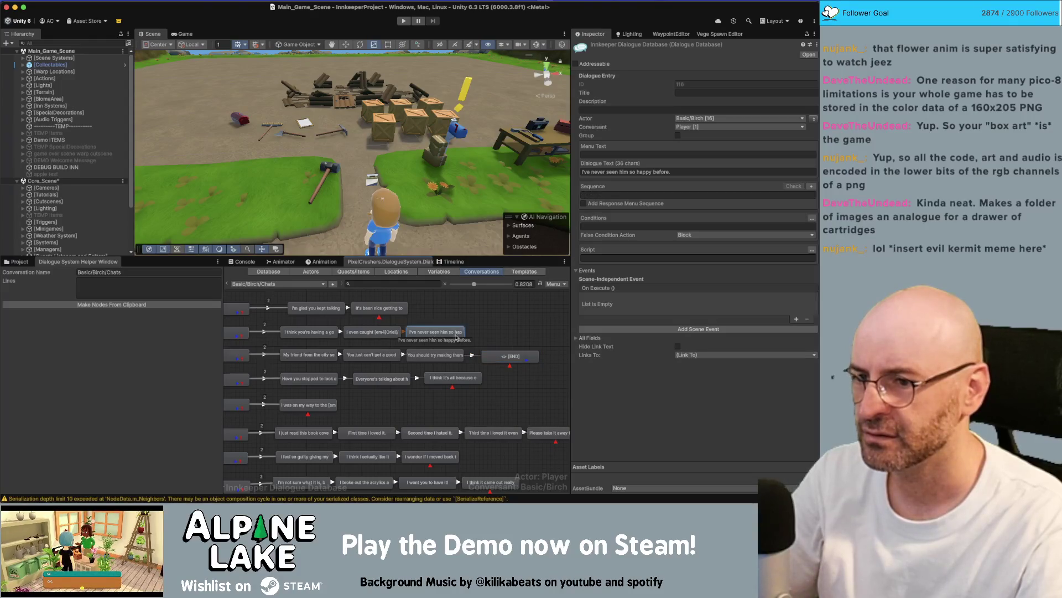
pyautogui.click(509, 355)
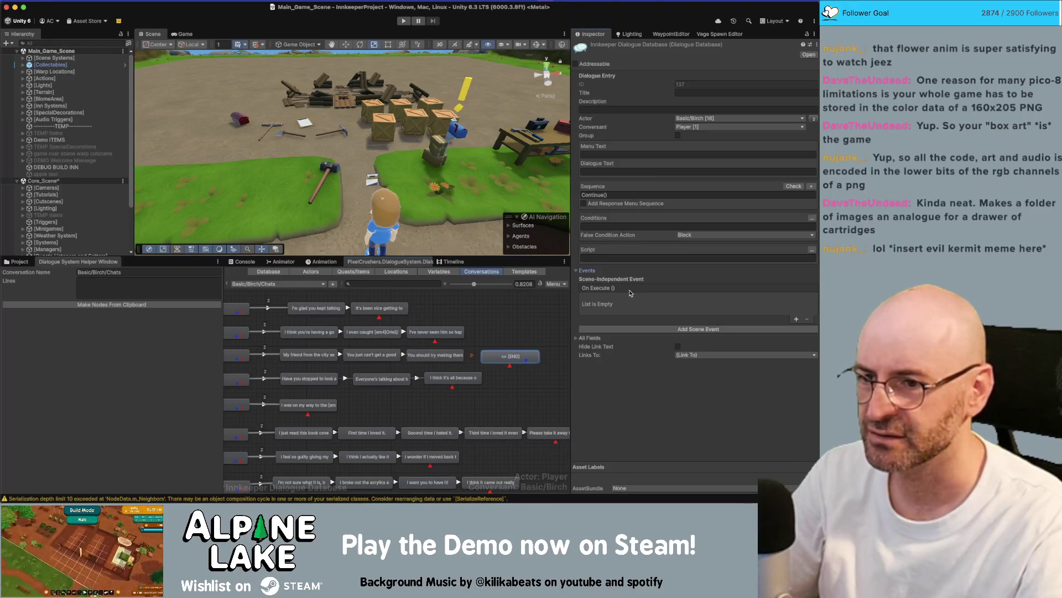
pyautogui.click(795, 320)
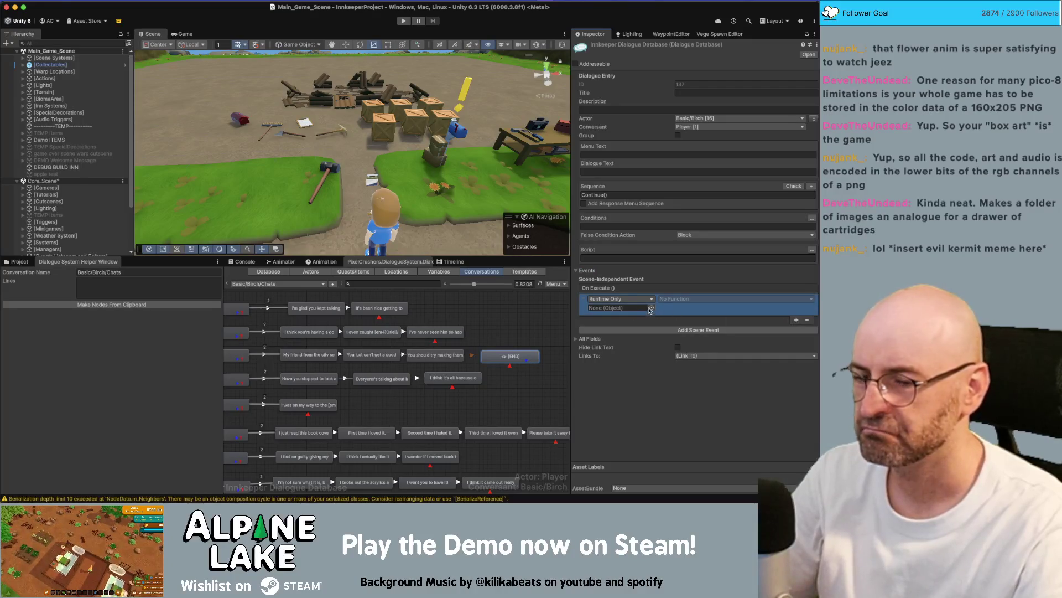
# - Set the On Execute event target to the Action Give Gift asset
pyautogui.click(653, 308)
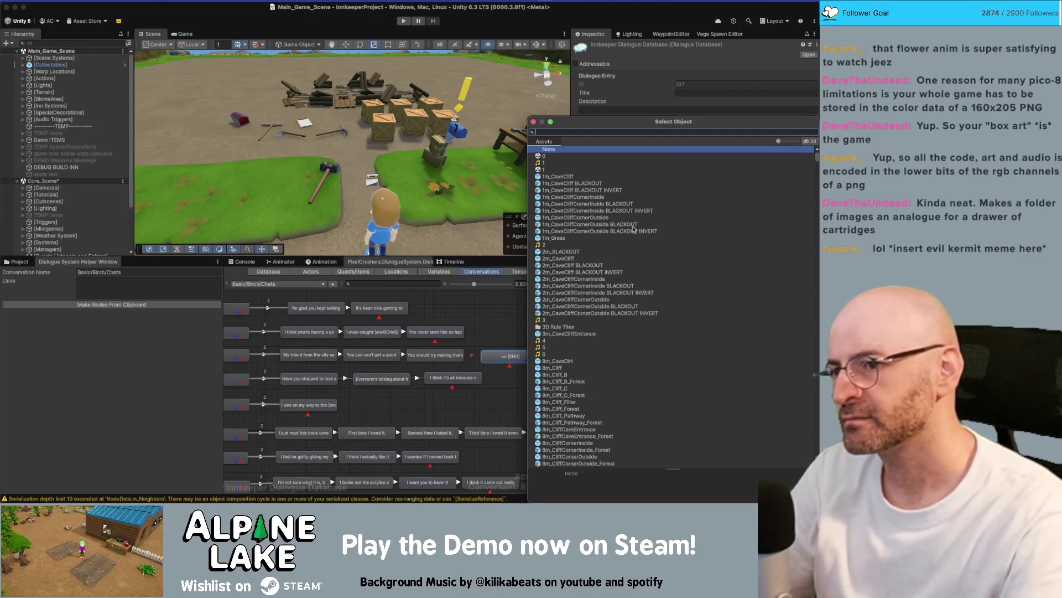
pyautogui.write('give gi')
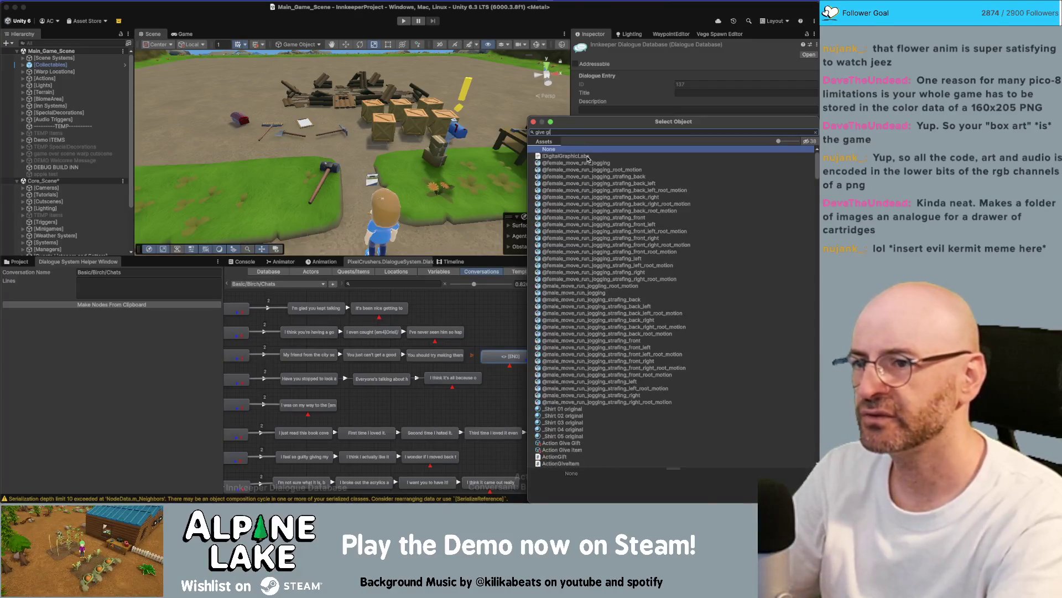
pyautogui.write('ft')
pyautogui.click(588, 157)
pyautogui.doubleClick(587, 157)
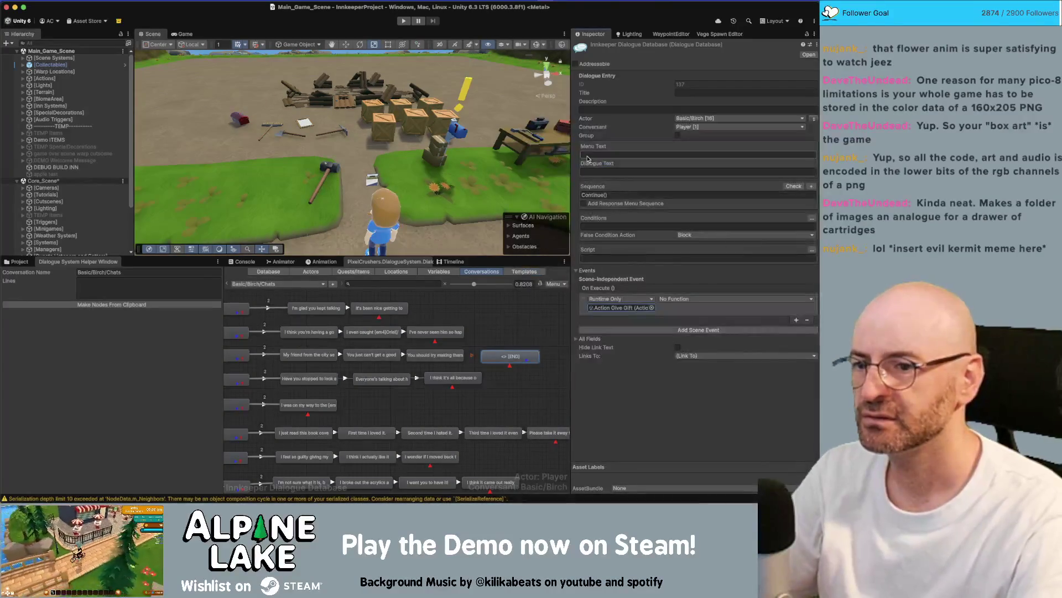
# - Call ActionGiveItem.GiveItem with the Consumable Meal Bagel item and nudge the END node into place
pyautogui.click(761, 304)
pyautogui.moveTo(709, 326)
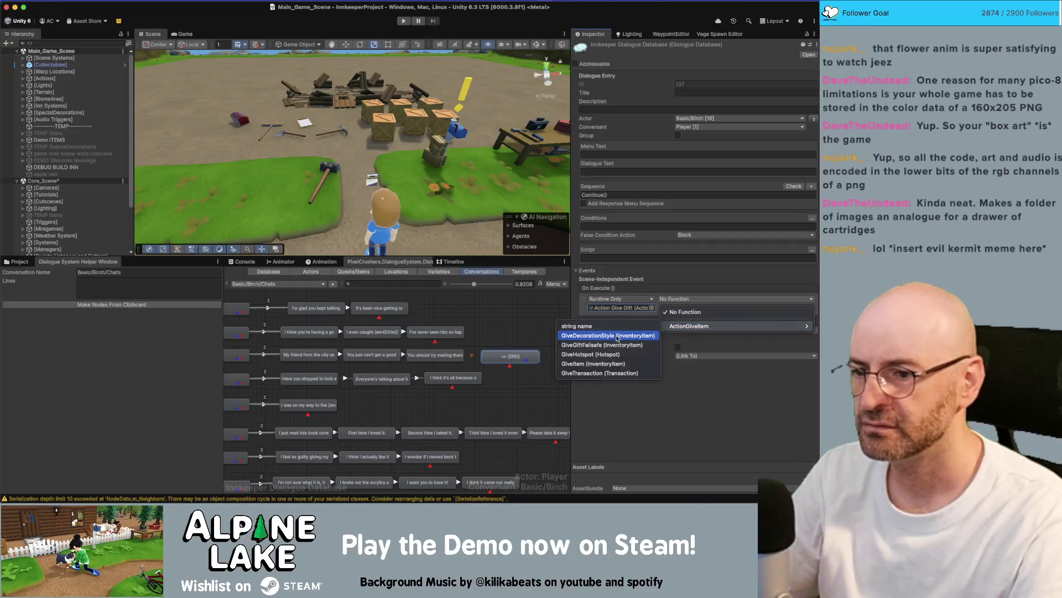
pyautogui.click(609, 363)
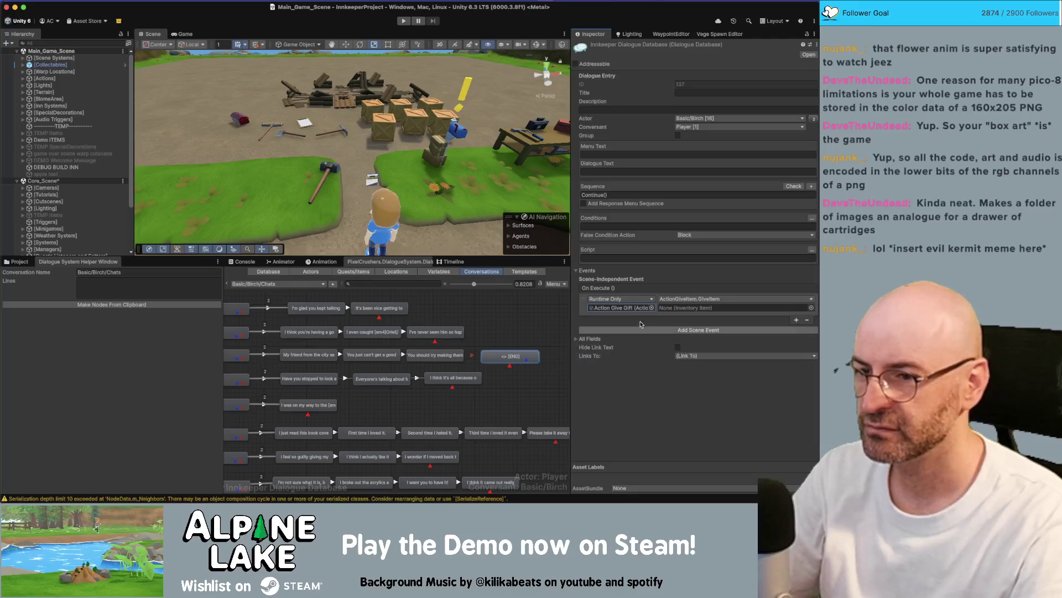
pyautogui.click(811, 307)
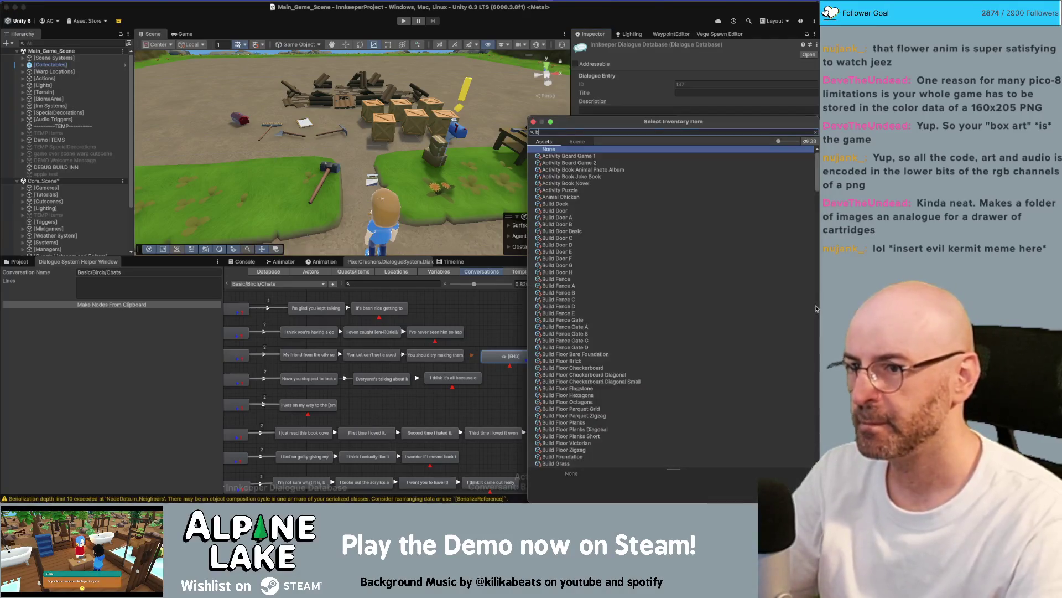
pyautogui.write('bagel')
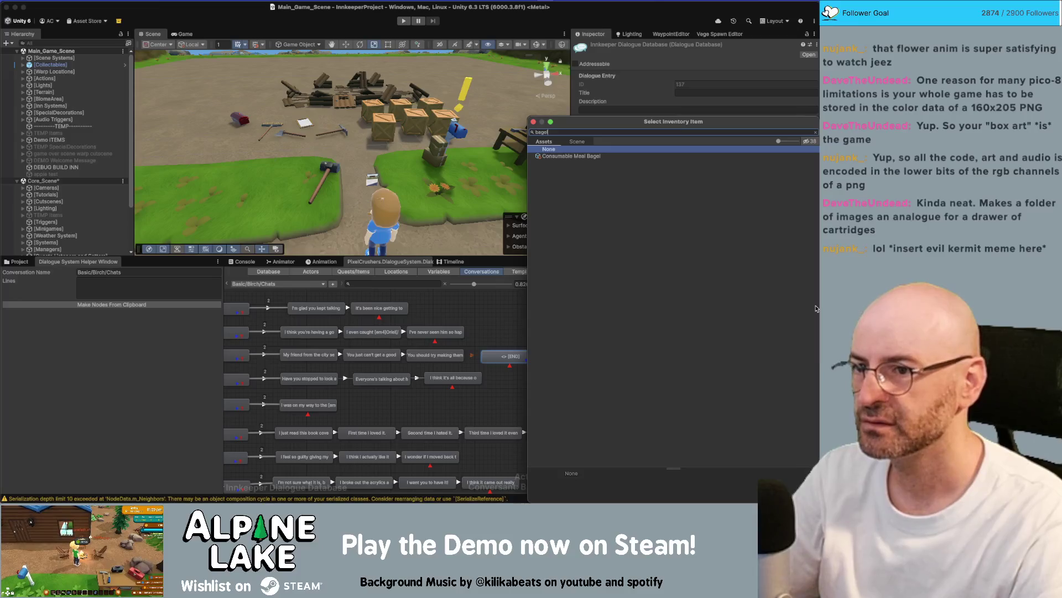
pyautogui.click(571, 156)
pyautogui.press('Return')
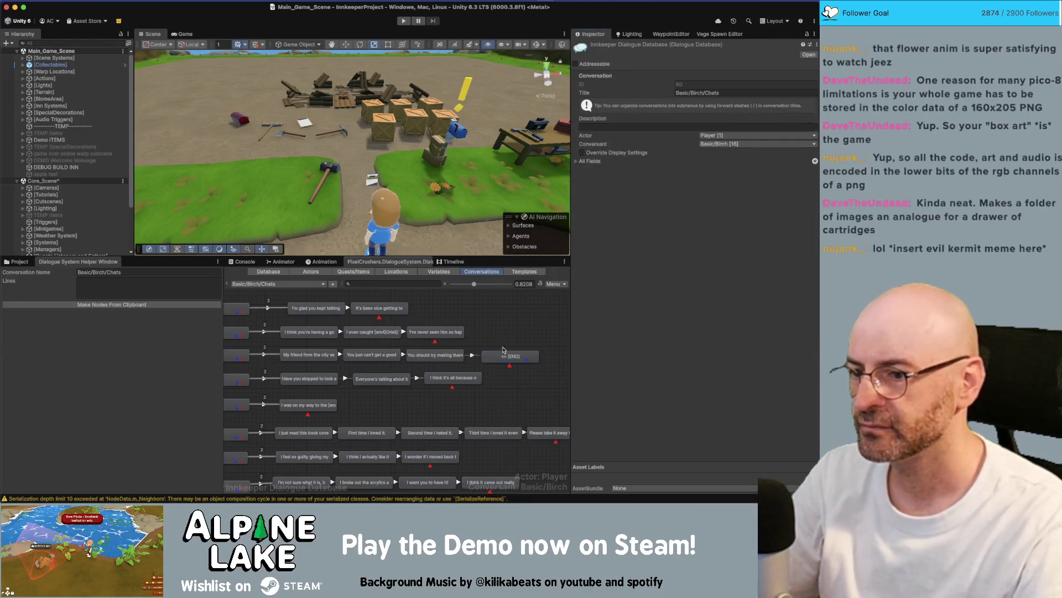
pyautogui.moveTo(504, 359); pyautogui.dragTo(502, 358)
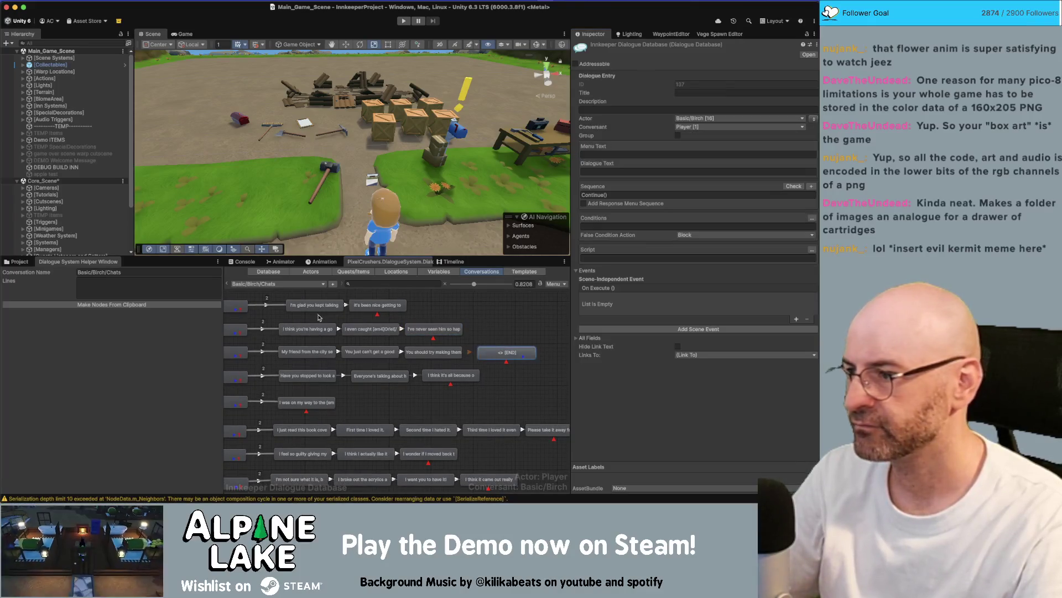
# - Show the Project assets with the bird search, check the Miro script, then return to the END node in Unity
pyautogui.click(19, 261)
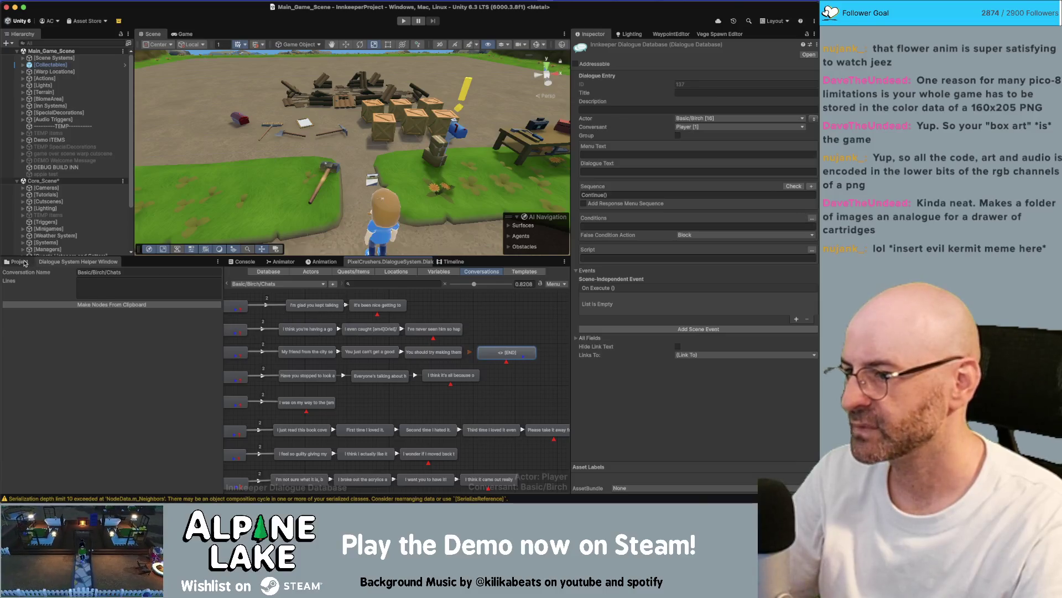
pyautogui.click(516, 386)
pyautogui.scroll(-3, 492, 359)
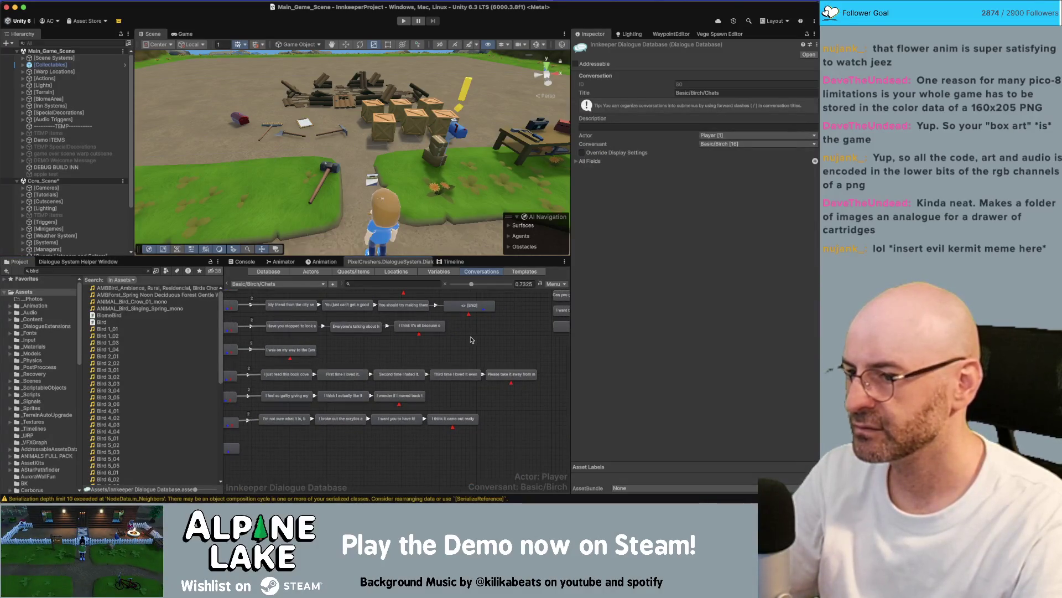
pyautogui.press('super+Tab')
pyautogui.scroll(-5, 499, 290)
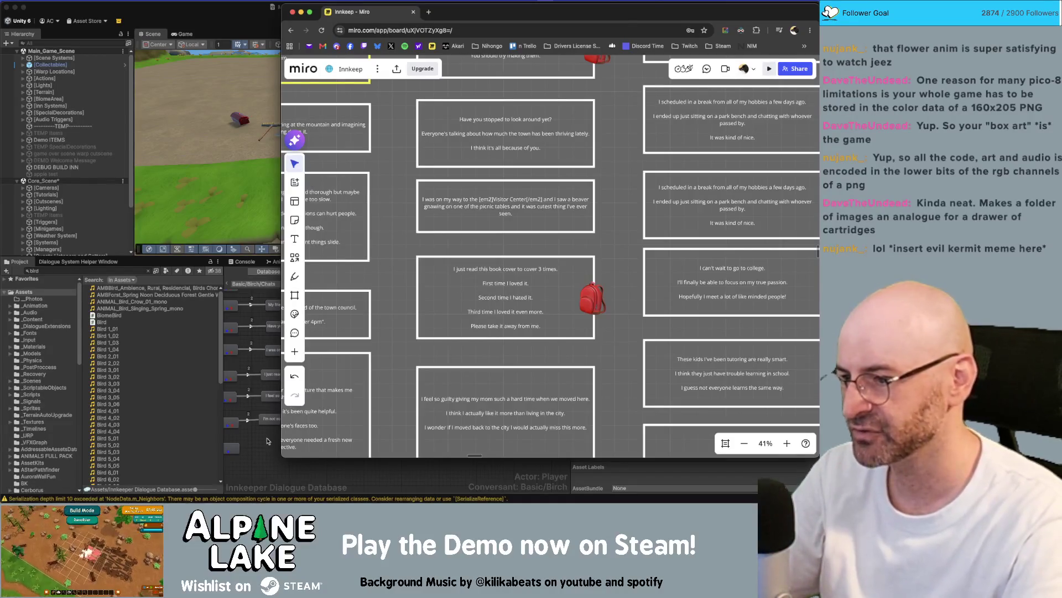
pyautogui.click(270, 435)
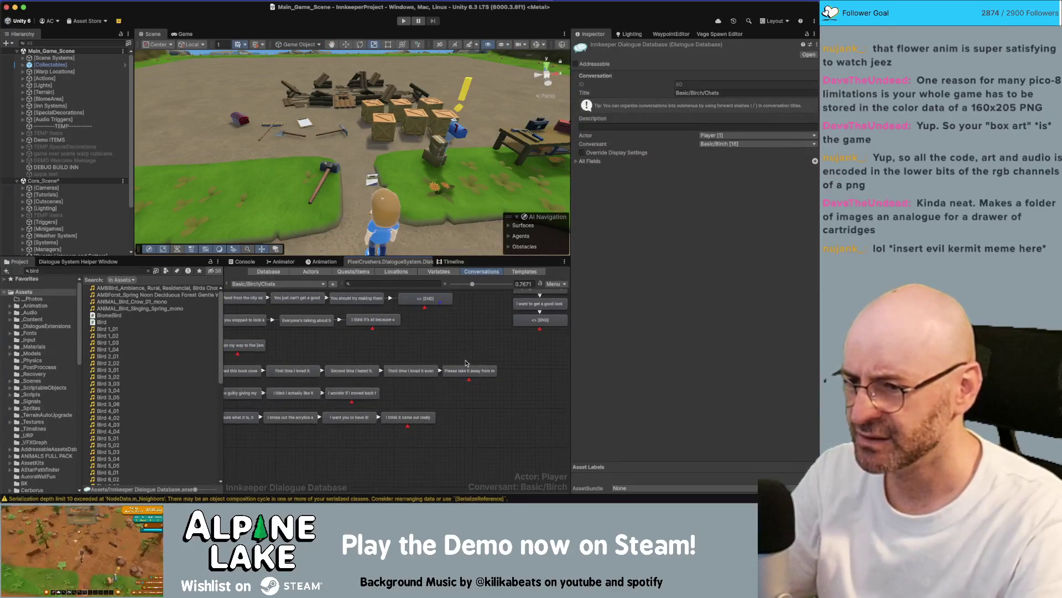
pyautogui.rightClick(442, 303)
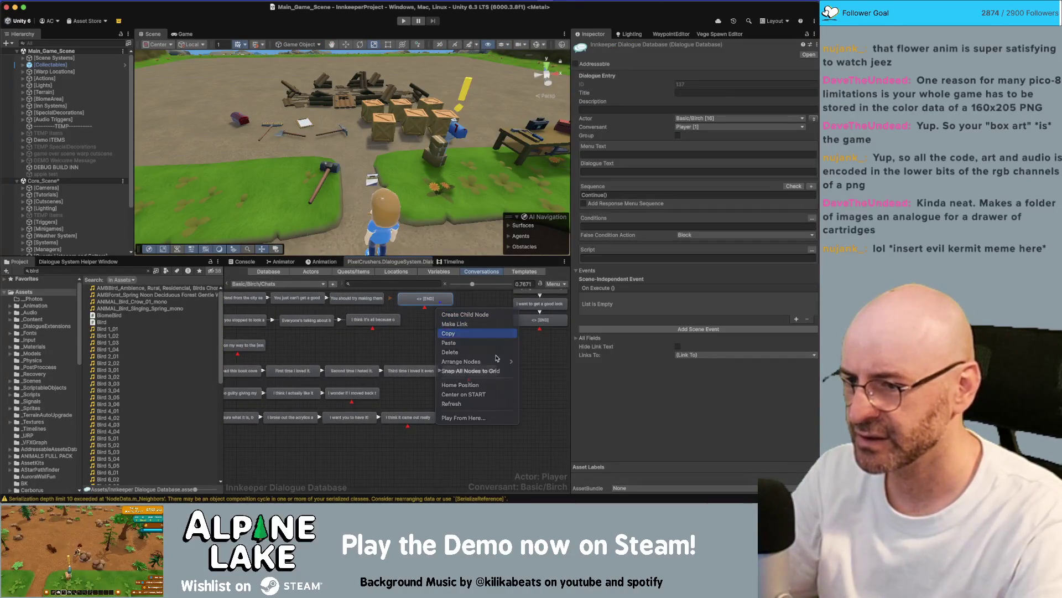
# - Create a new END node in the graph and link the last book-cover line to it
pyautogui.click(539, 372)
pyautogui.rightClick(540, 372)
pyautogui.click(559, 366)
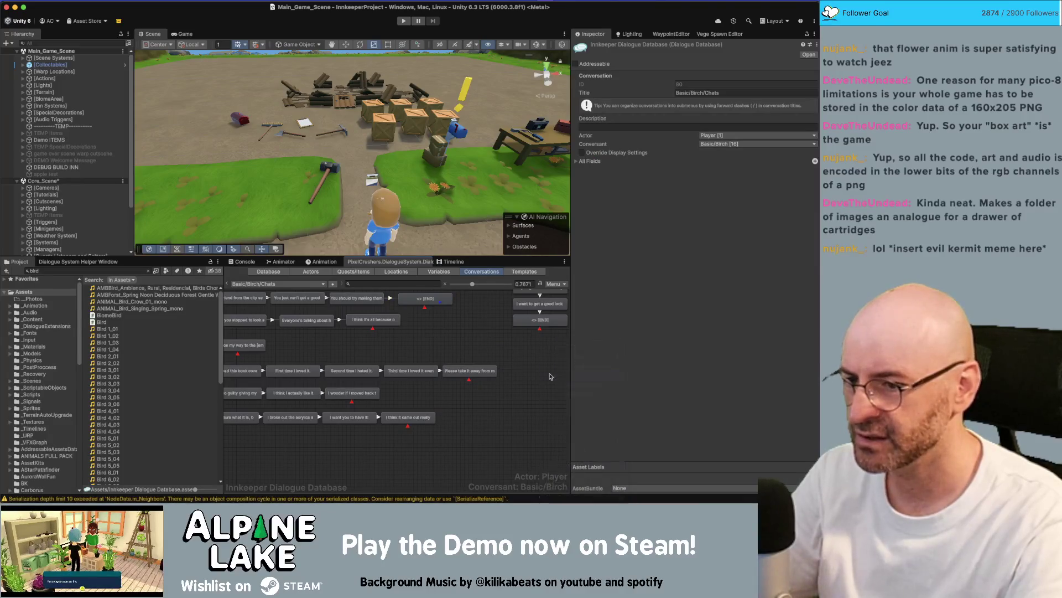
pyautogui.rightClick(490, 379)
pyautogui.click(507, 393)
pyautogui.click(537, 372)
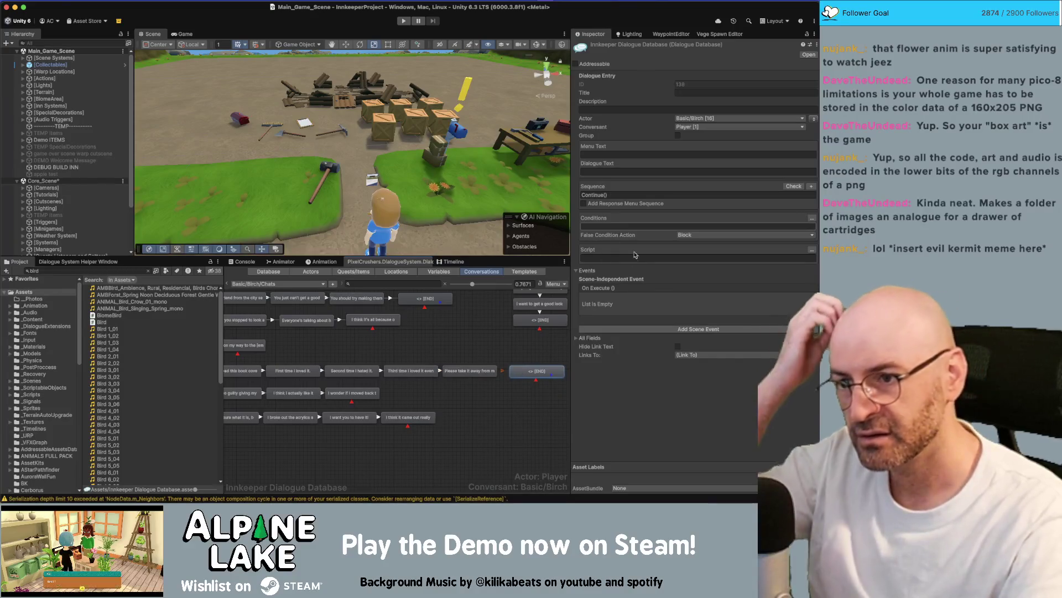
# - Review the END nodes' entries and the events on 'You should try making them.'
pyautogui.hscroll(2, 538, 373)
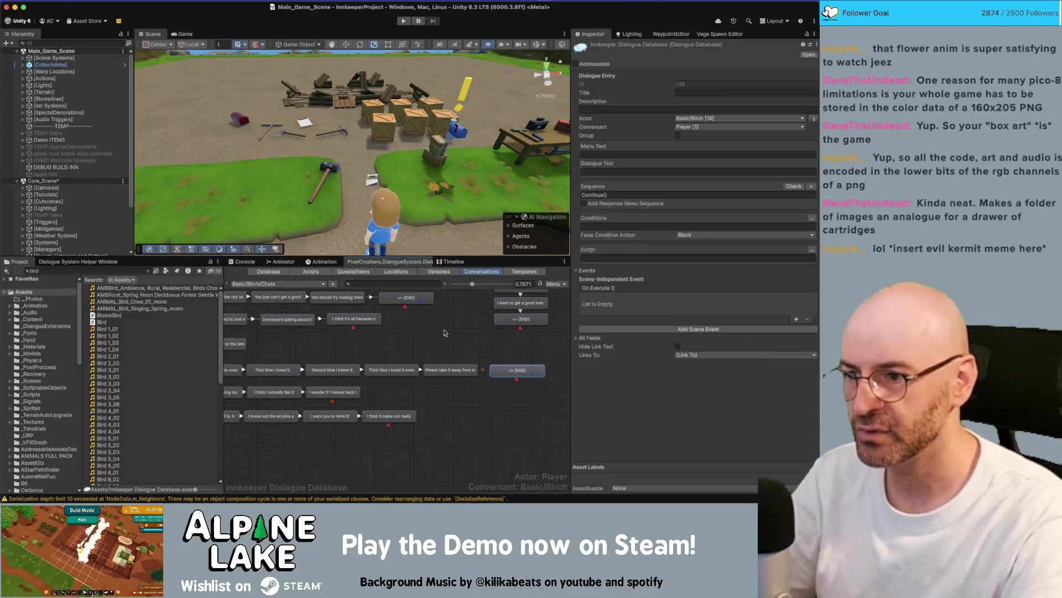
pyautogui.click(416, 301)
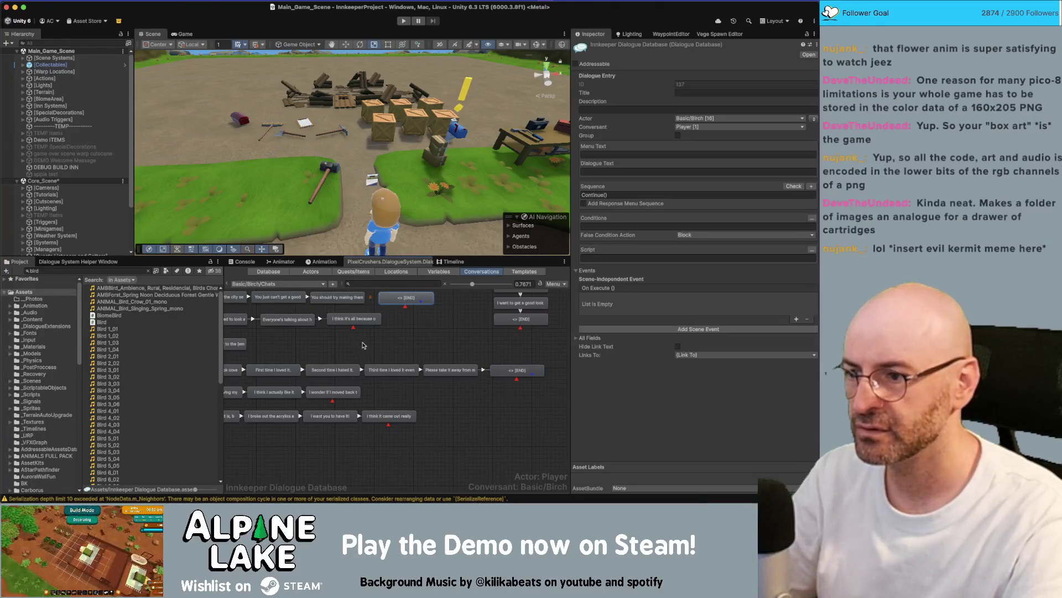
pyautogui.scroll(2, 362, 346)
pyautogui.click(369, 296)
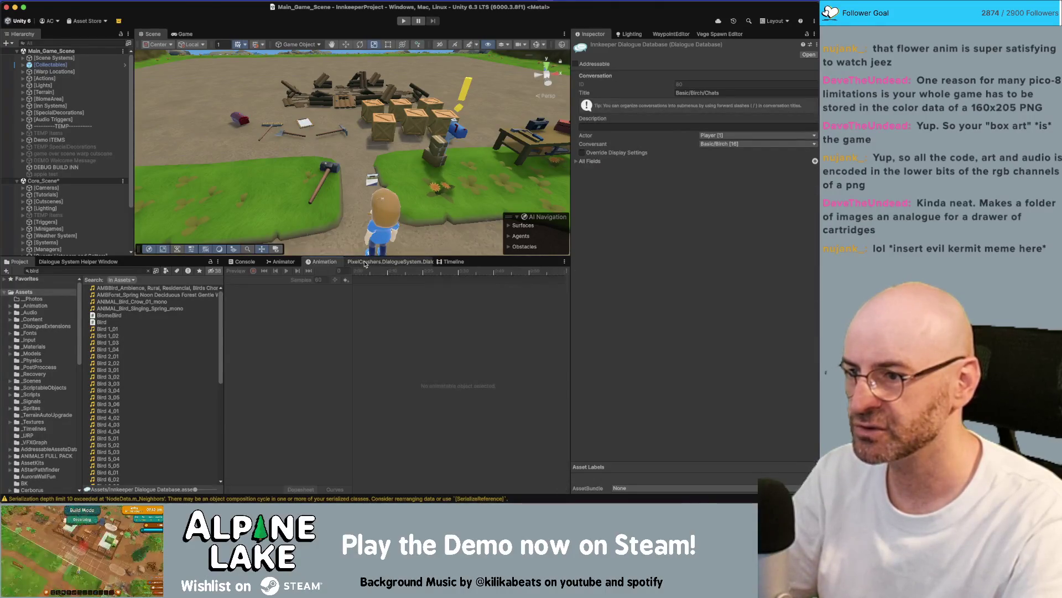
pyautogui.click(390, 336)
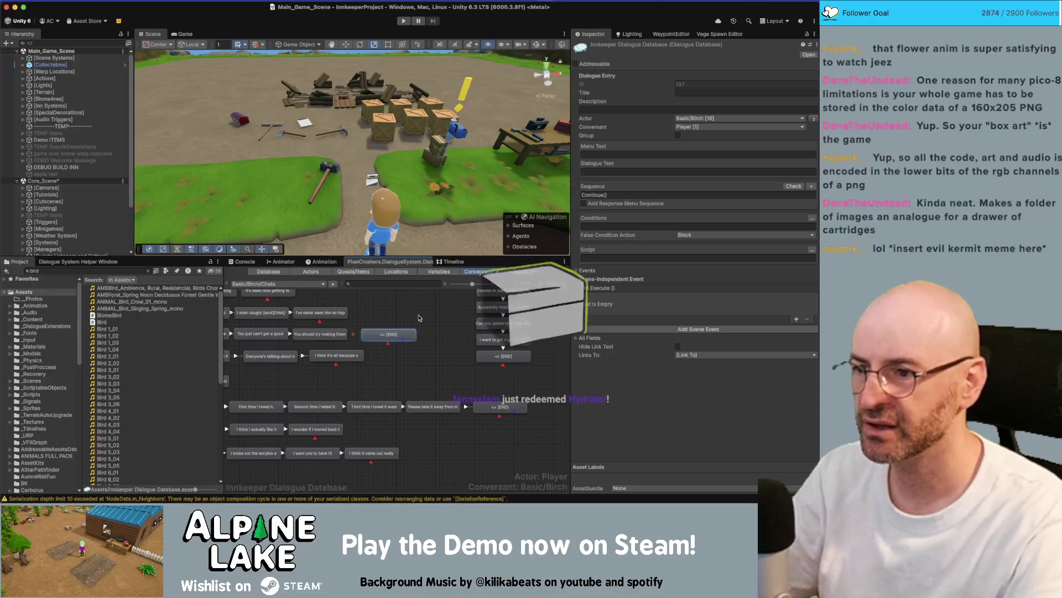
pyautogui.click(320, 312)
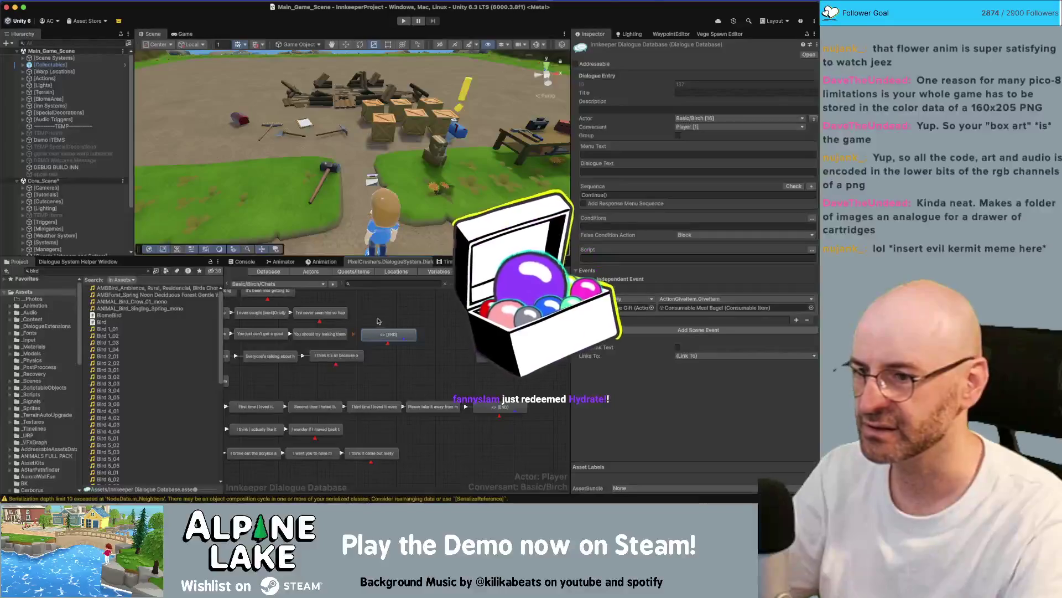
pyautogui.click(319, 334)
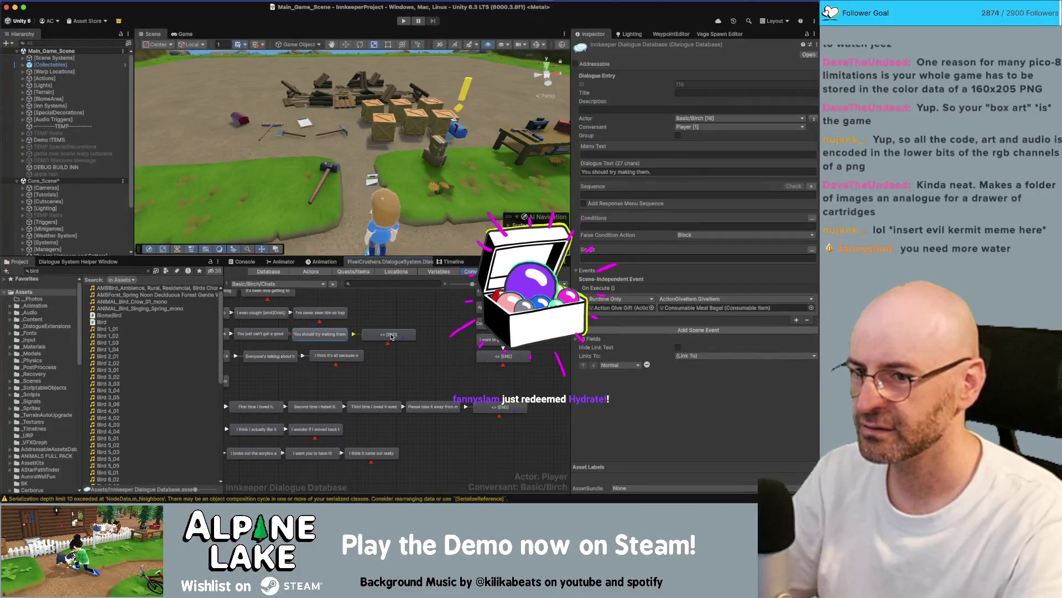
pyautogui.click(383, 335)
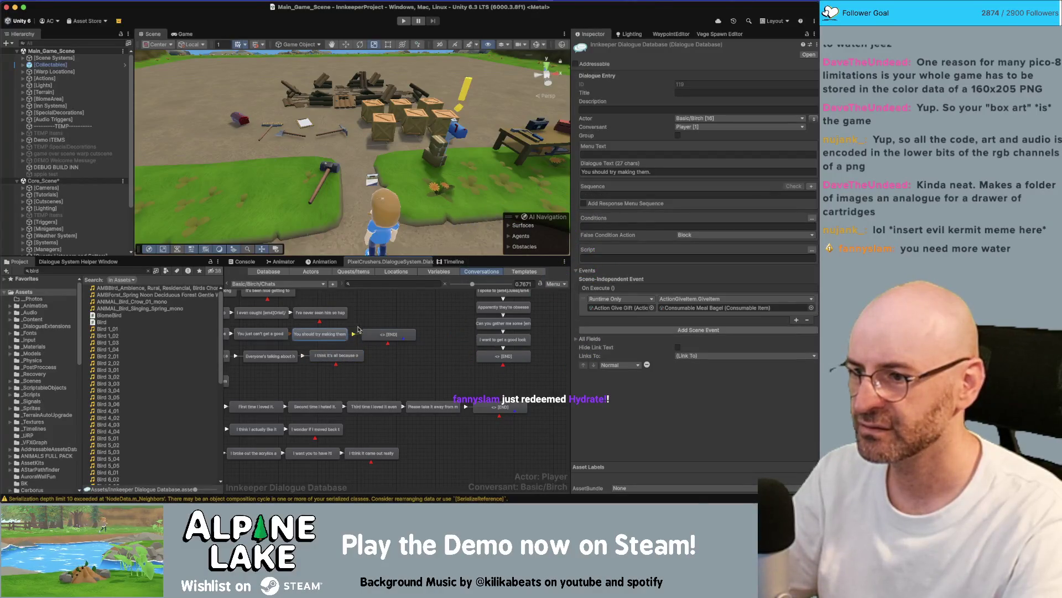
pyautogui.click(397, 317)
# - Check the link into the END node and the first END node's bagel event, then close the dialogue editor
pyautogui.click(354, 334)
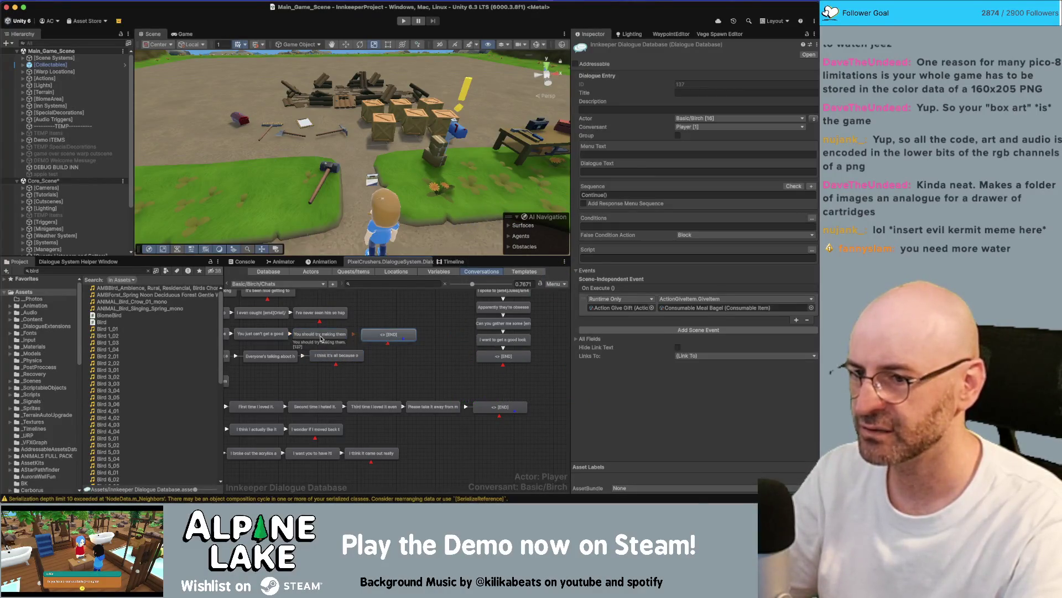
pyautogui.click(409, 345)
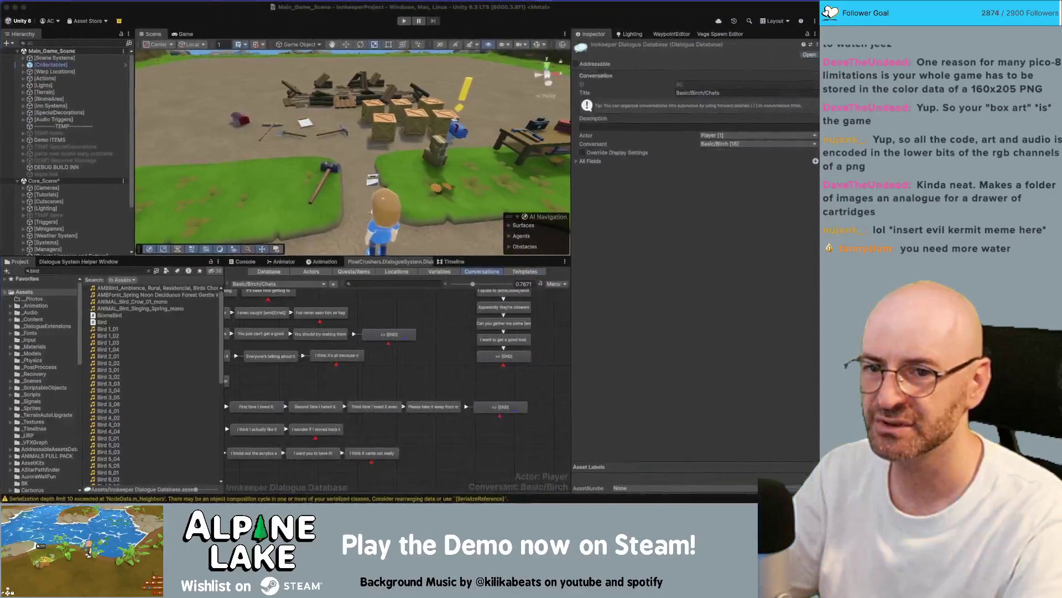
pyautogui.click(317, 263)
pyautogui.click(382, 262)
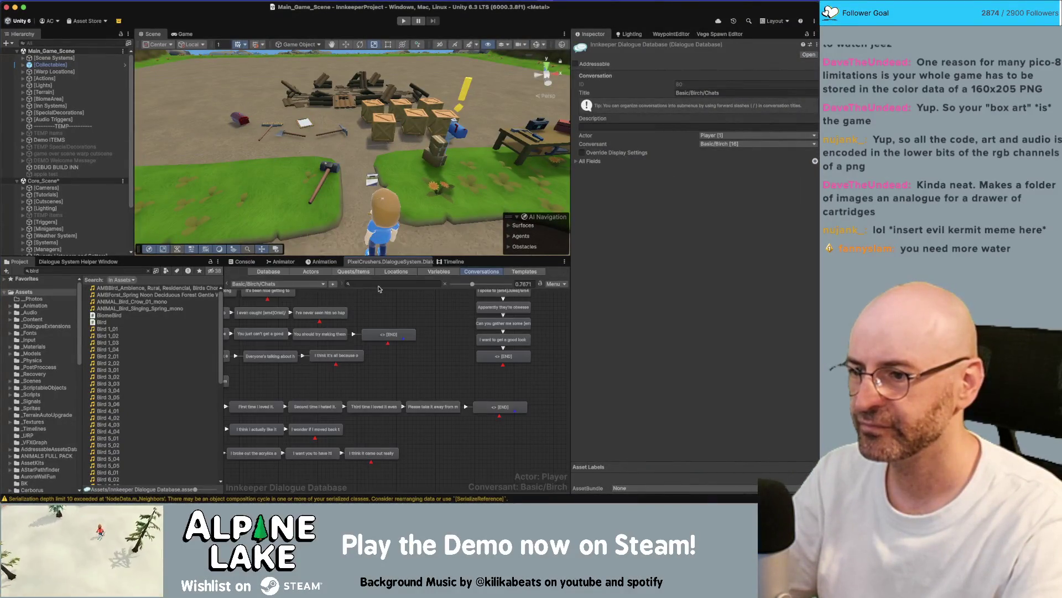
pyautogui.click(386, 336)
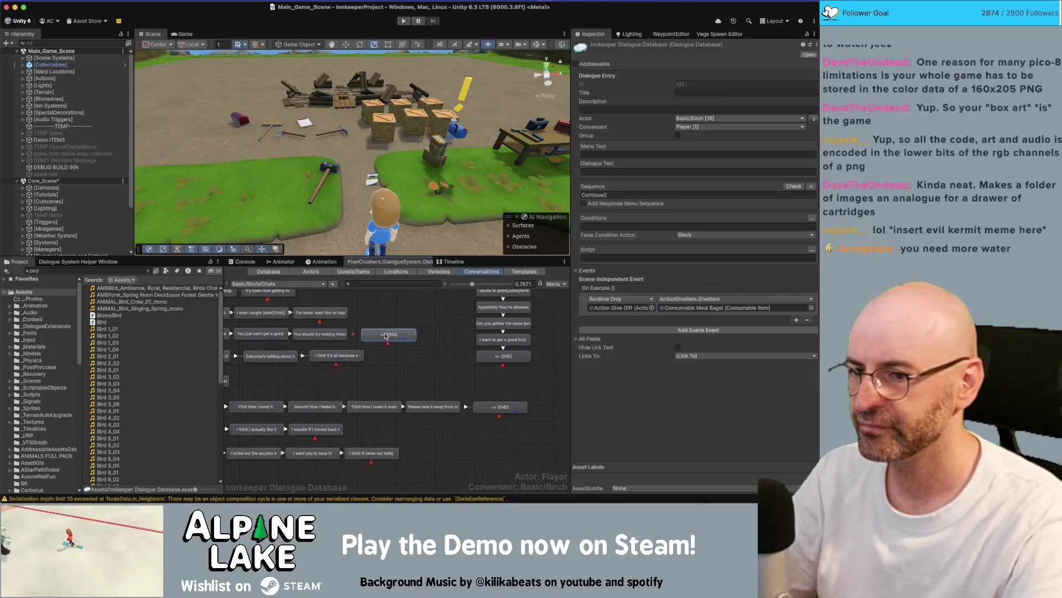
pyautogui.middleClick(373, 263)
# - Reopen the Dialogue Editor window from the Tools menu and dock it into the layout
pyautogui.click(233, 0)
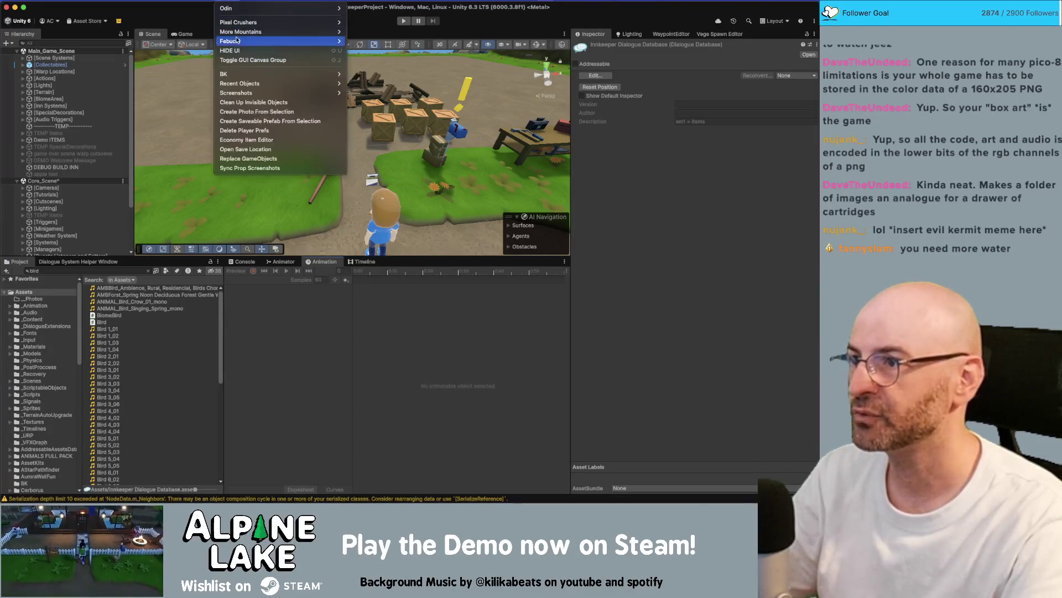
pyautogui.moveTo(239, 24)
pyautogui.moveTo(370, 23)
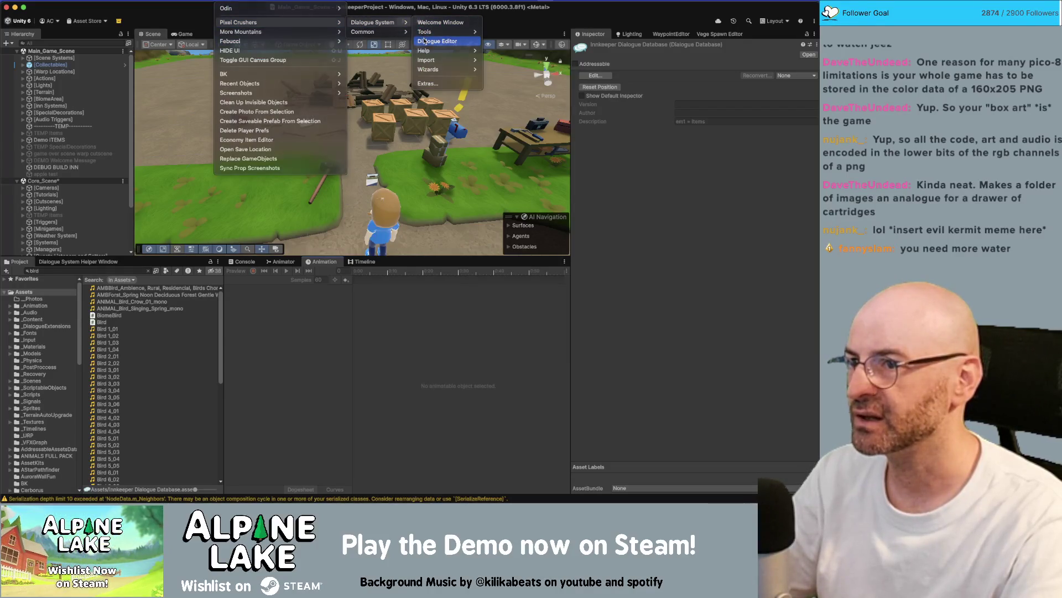
pyautogui.click(424, 41)
pyautogui.moveTo(415, 167)
pyautogui.mouseDown()
pyautogui.moveTo(387, 238)
pyautogui.moveTo(358, 262)
pyautogui.mouseUp()
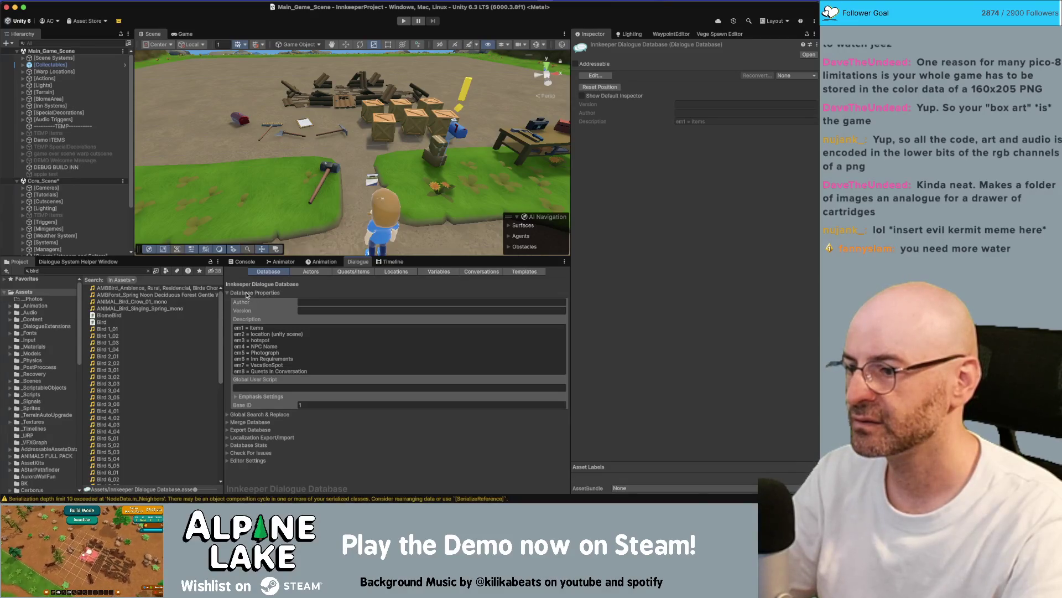
# - Load the Basic/Birch/Chats conversation in the Conversations graph and pan and zoom to its nodes
pyautogui.click(481, 271)
pyautogui.rightClick(294, 295)
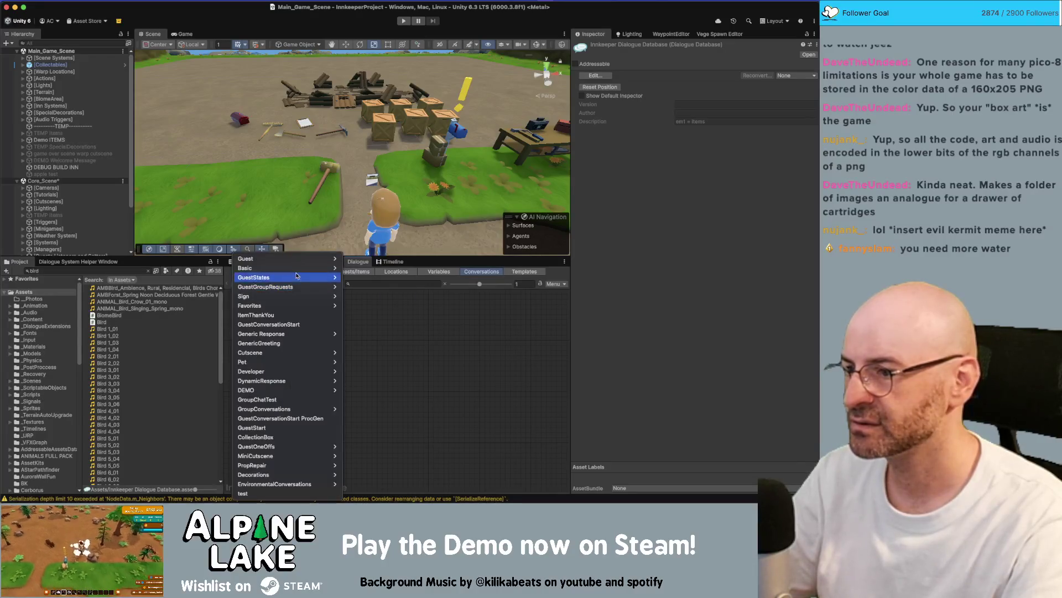
pyautogui.moveTo(303, 272)
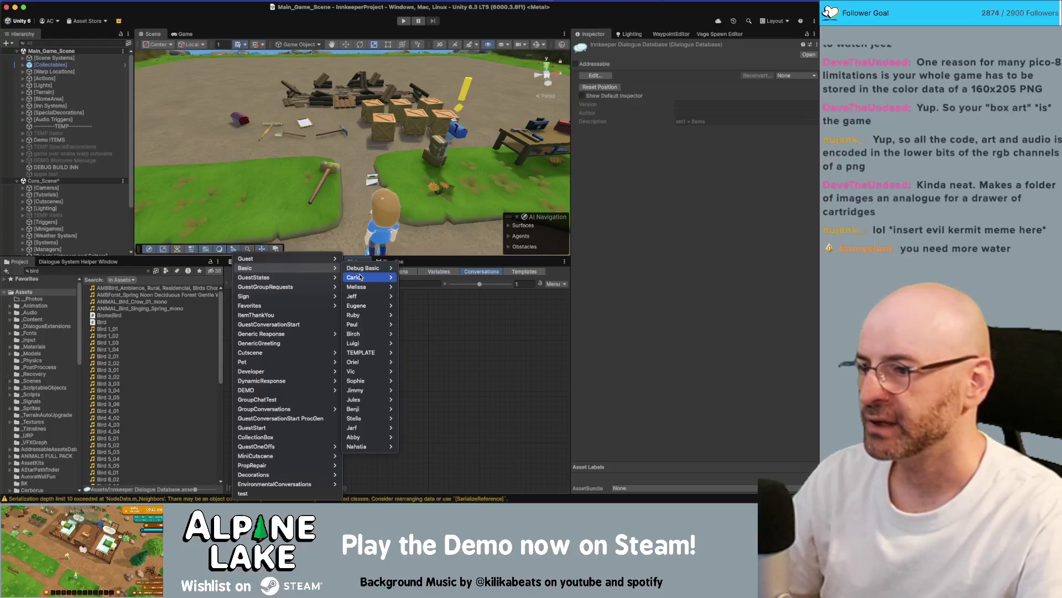
pyautogui.moveTo(377, 336)
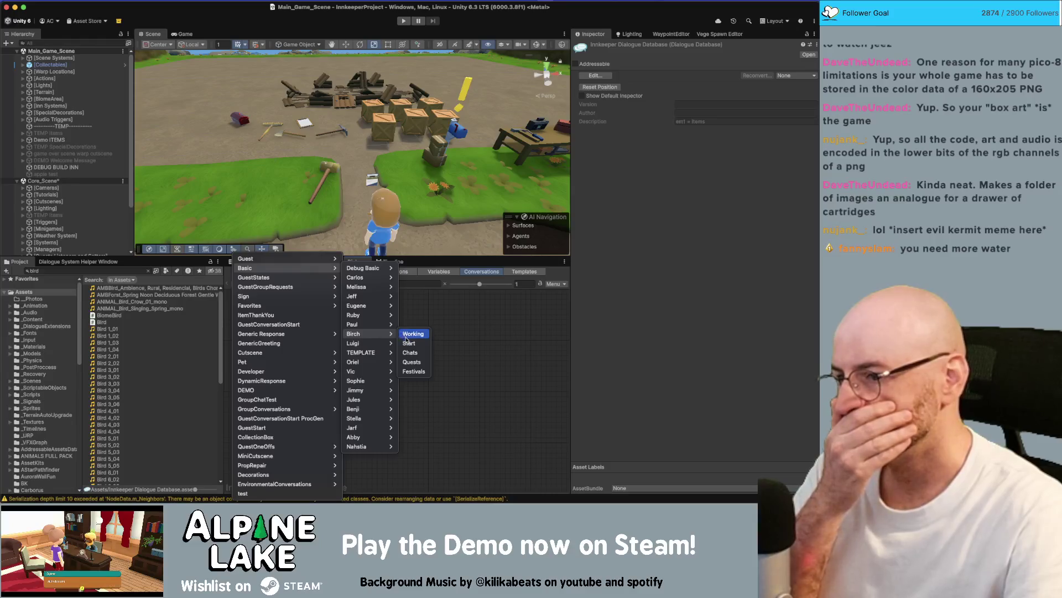
pyautogui.click(410, 352)
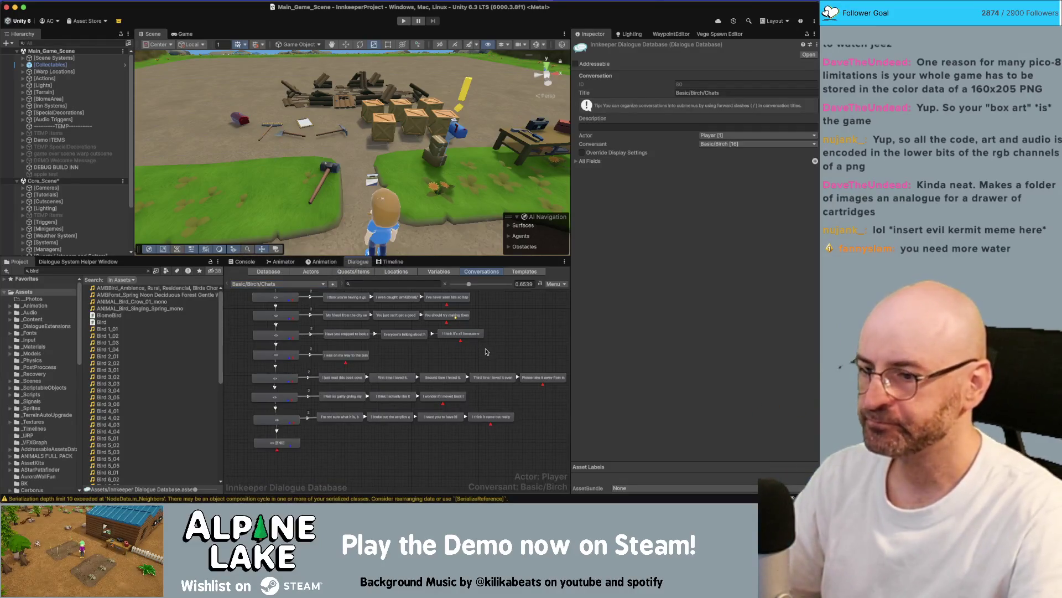
pyautogui.moveTo(486, 352); pyautogui.dragTo(426, 356)
pyautogui.scroll(1, 392, 321)
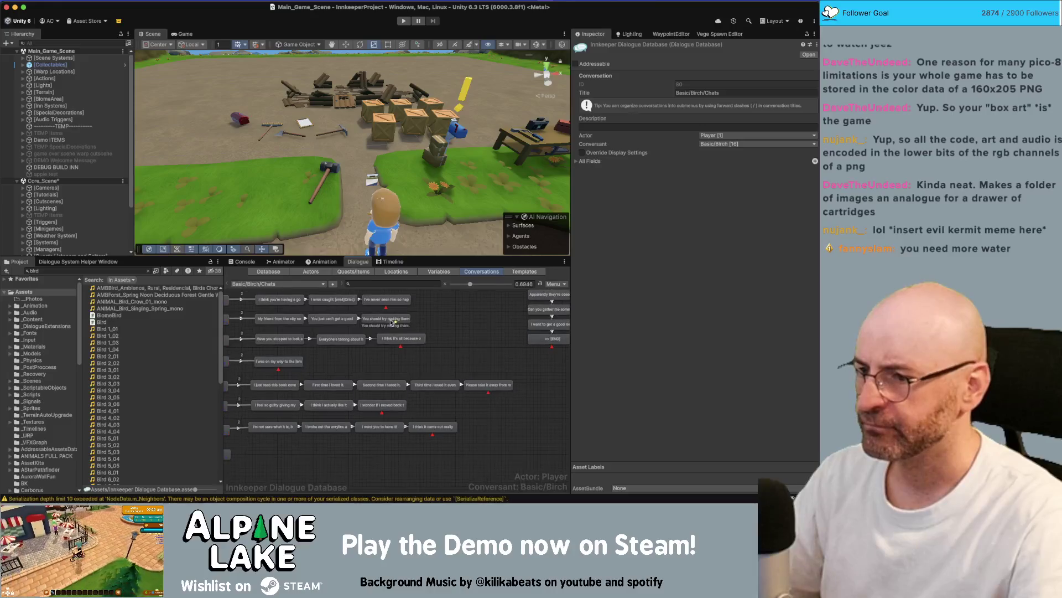
pyautogui.scroll(1, 432, 317)
pyautogui.scroll(2, 415, 324)
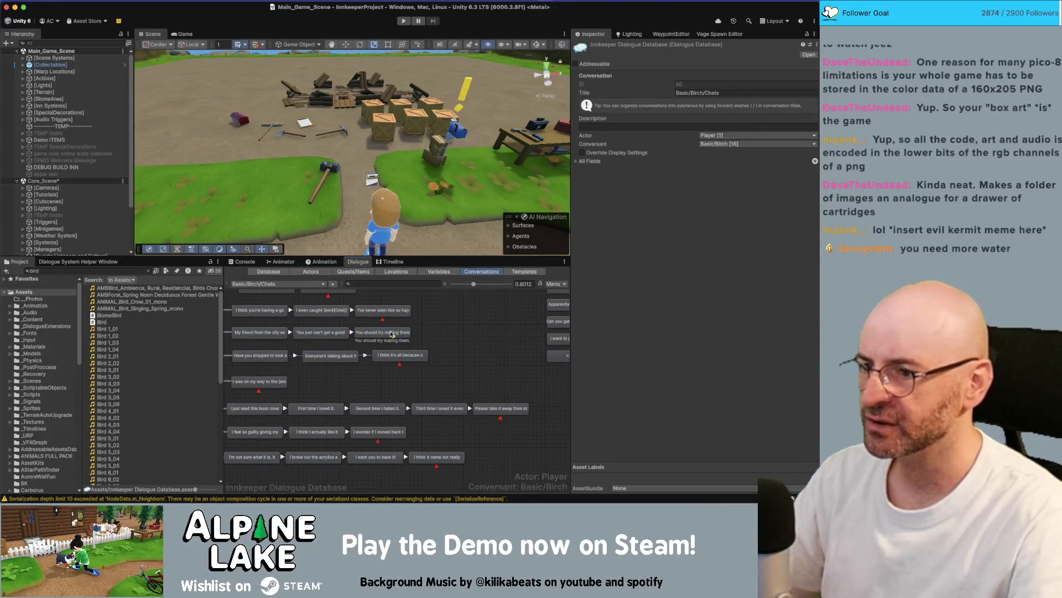
# - Inspect the lines' events, then add a new child node right of 'You should try making them.'
pyautogui.click(392, 334)
pyautogui.click(575, 270)
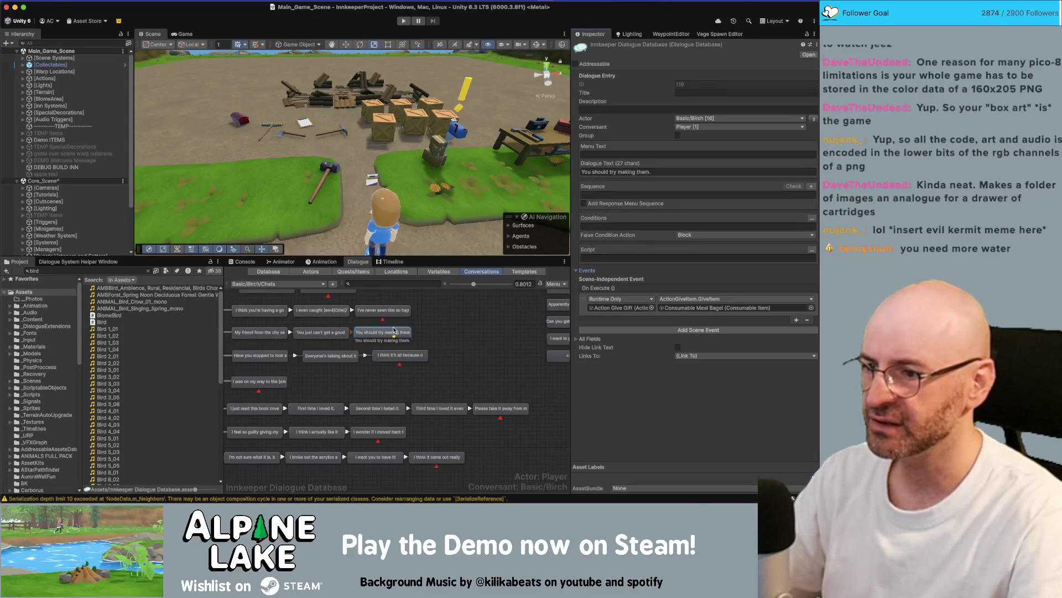
pyautogui.click(500, 407)
pyautogui.scroll(2, 420, 366)
pyautogui.click(358, 350)
pyautogui.rightClick(360, 353)
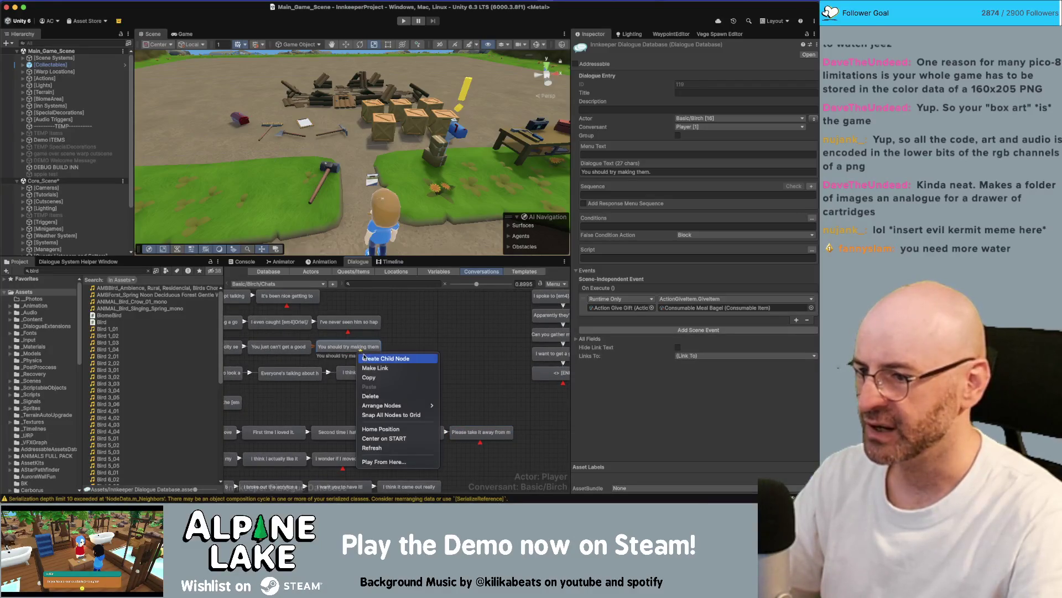
pyautogui.click(369, 359)
pyautogui.moveTo(361, 366); pyautogui.dragTo(436, 349)
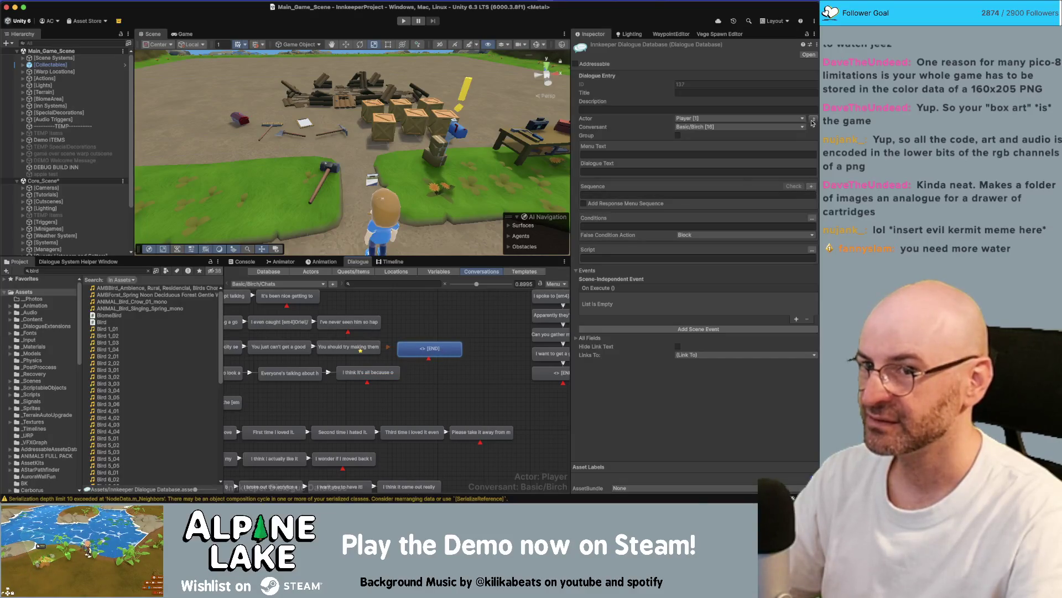
# - Make Birch the END node's actor and set its sequence to Continue()
pyautogui.click(813, 121)
pyautogui.click(613, 192)
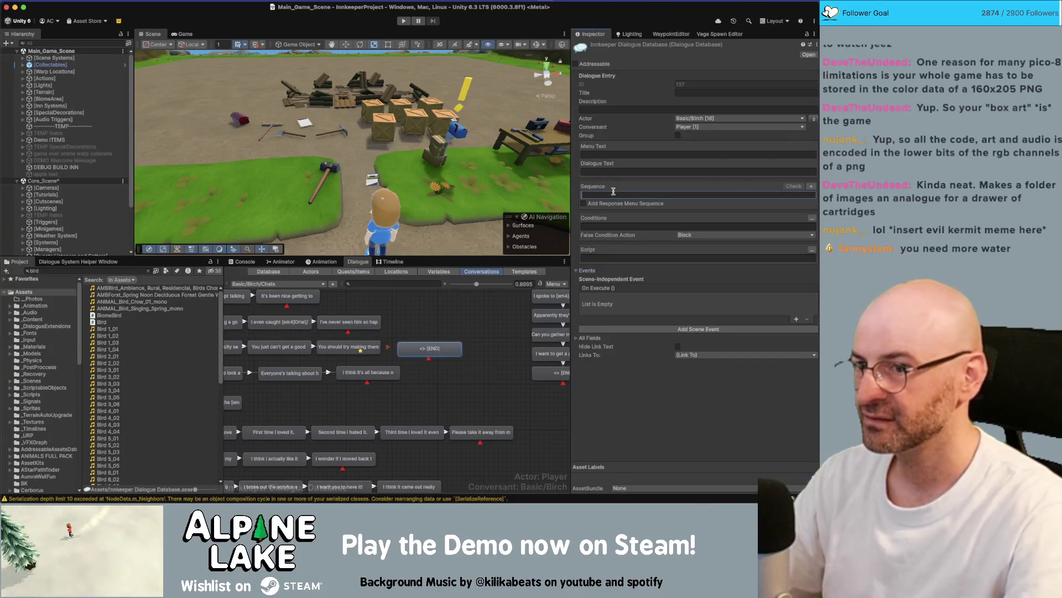
pyautogui.write('Contin')
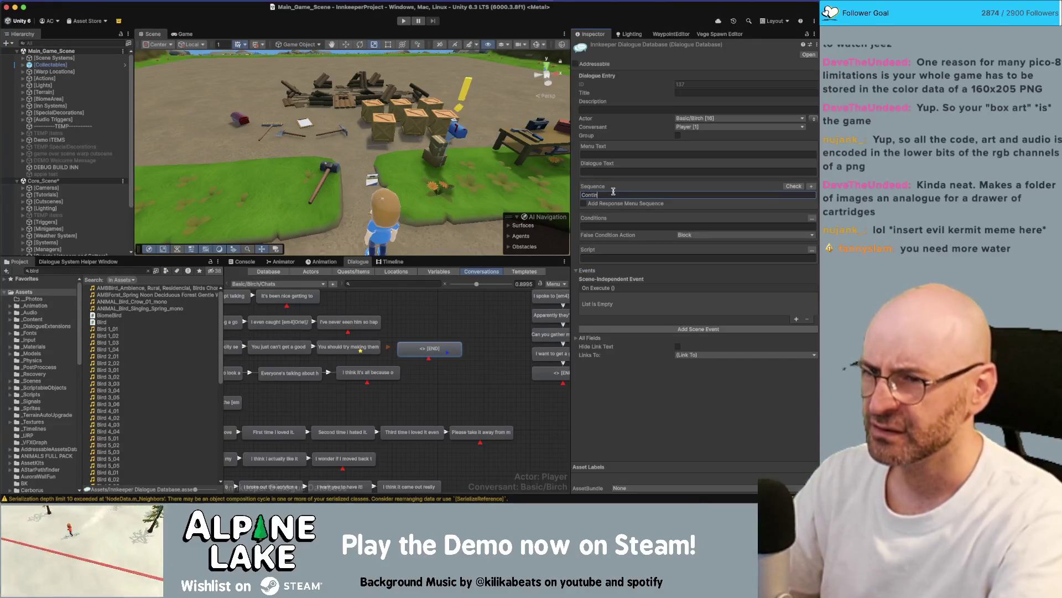
pyautogui.write('ue()')
pyautogui.press('Return')
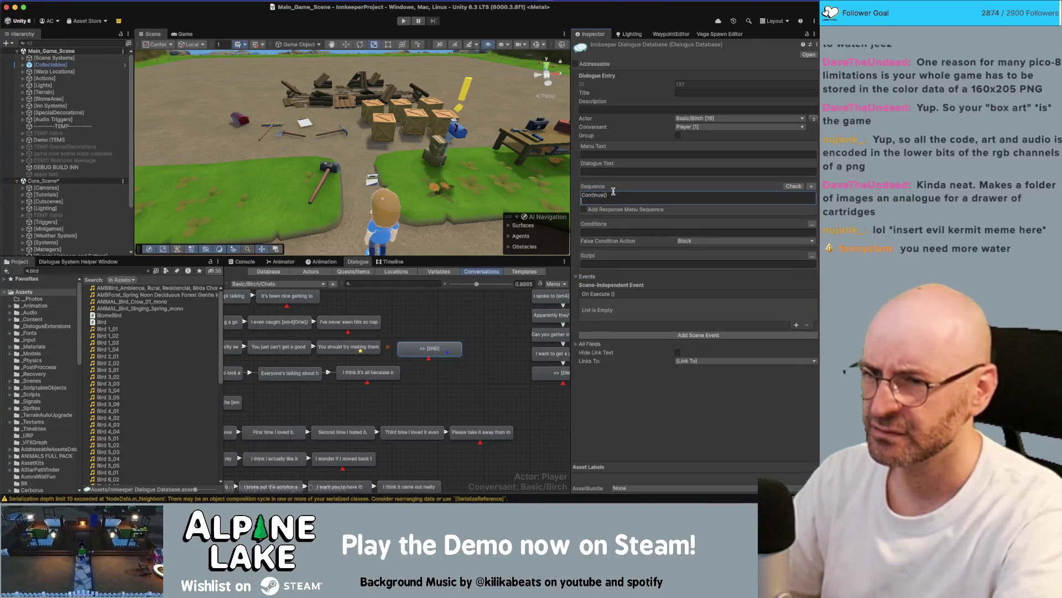
pyautogui.press('BackSpace')
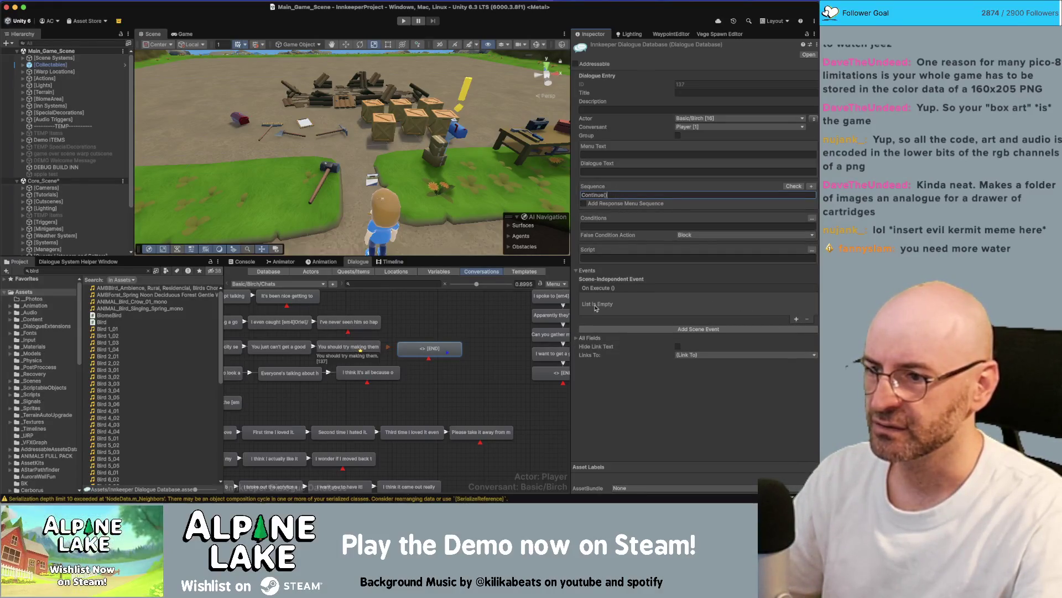
# - Move the bagel GiveItem On Execute event from 'You should try making them.' onto the new END node
pyautogui.click(351, 346)
pyautogui.rightClick(623, 290)
pyautogui.click(636, 308)
pyautogui.click(806, 320)
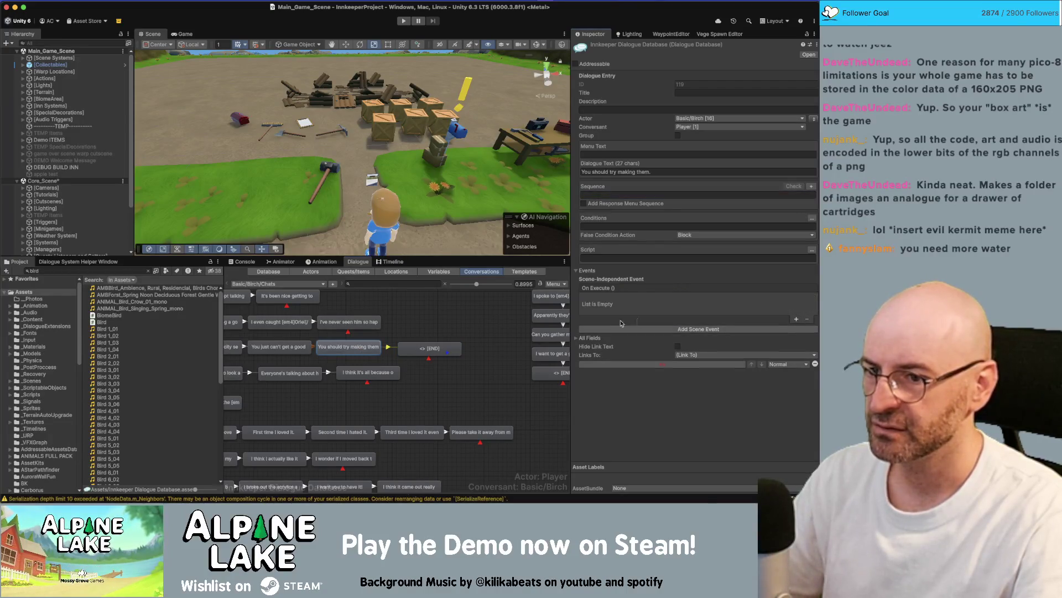
pyautogui.click(421, 347)
pyautogui.rightClick(598, 288)
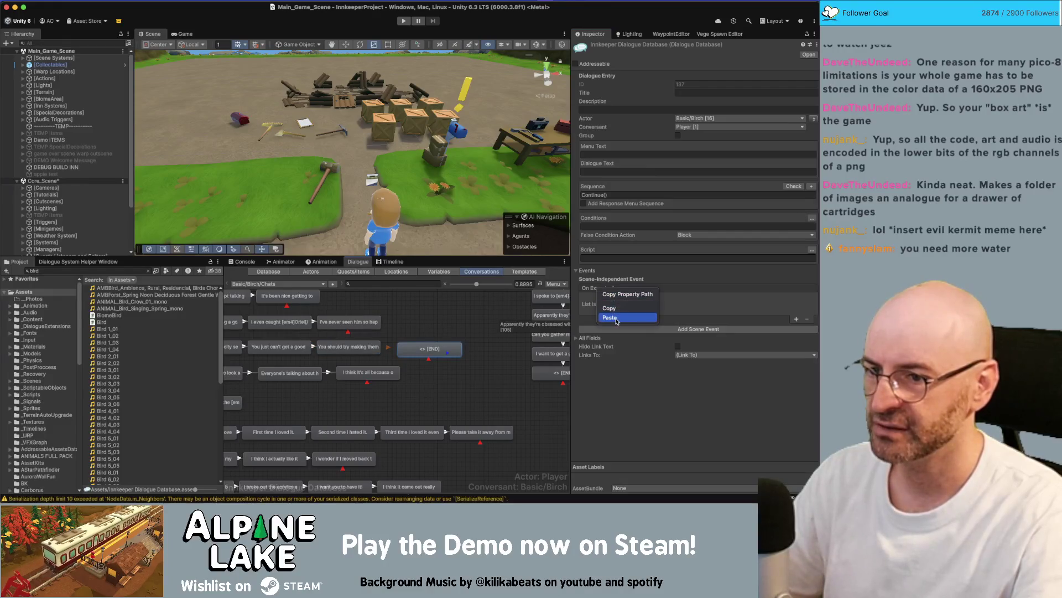
pyautogui.click(615, 318)
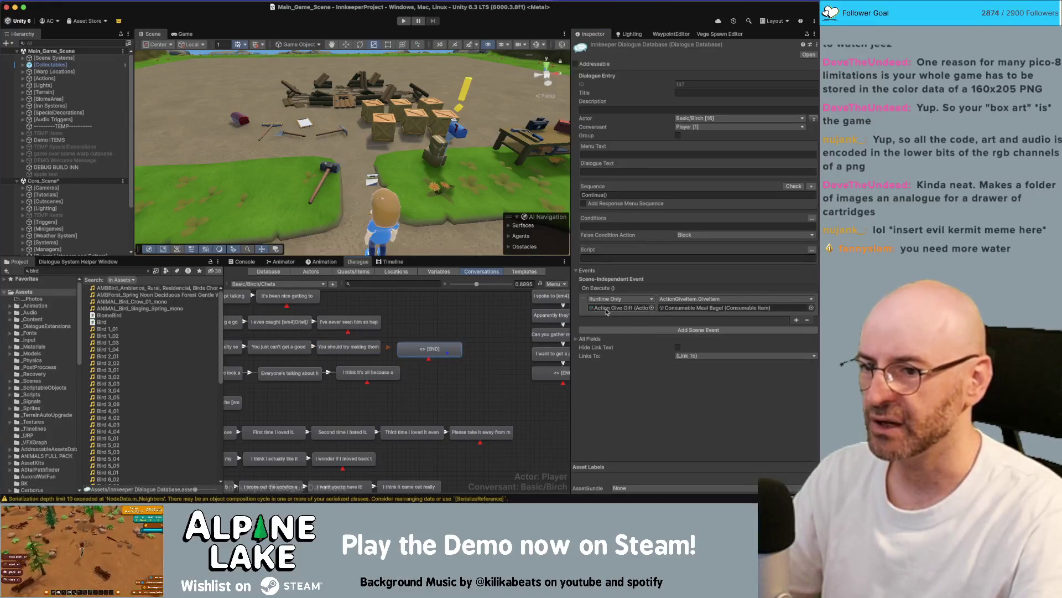
pyautogui.click(409, 334)
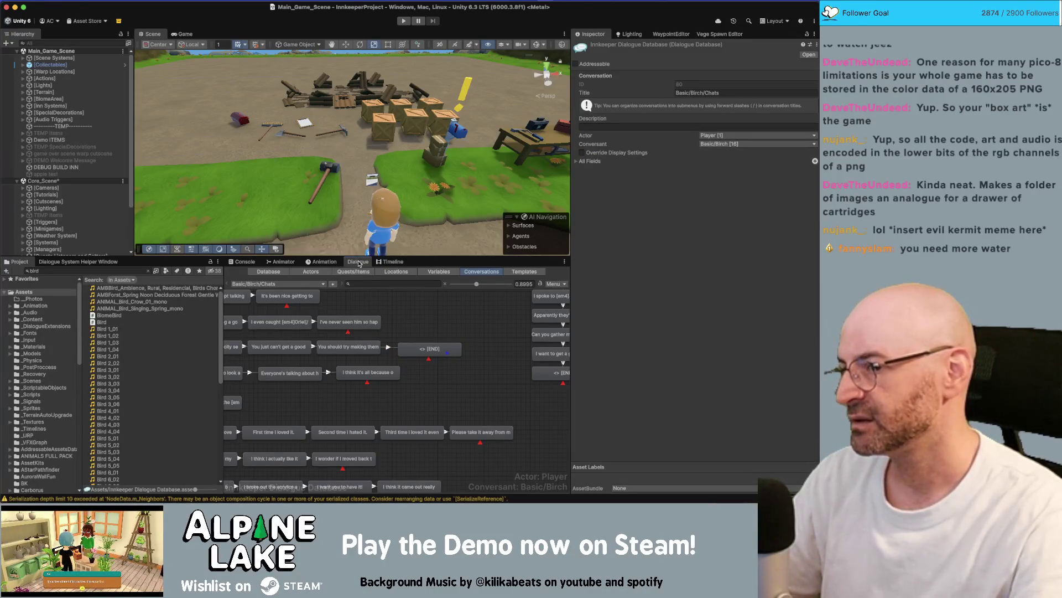
pyautogui.middleClick(358, 264)
pyautogui.click(238, 2)
pyautogui.moveTo(277, 22)
pyautogui.moveTo(376, 22)
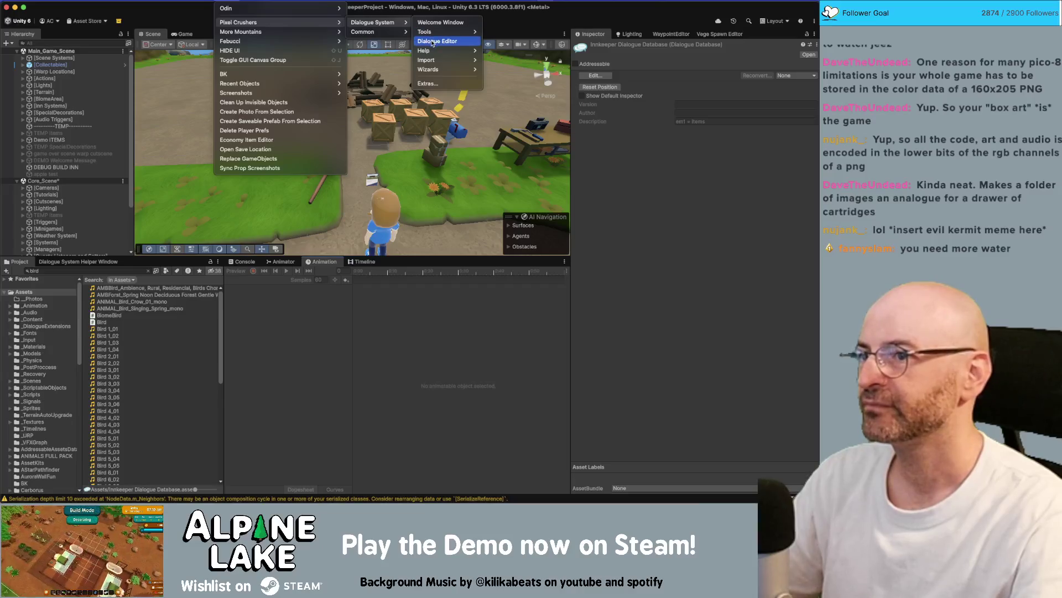
pyautogui.click(437, 41)
pyautogui.click(678, 176)
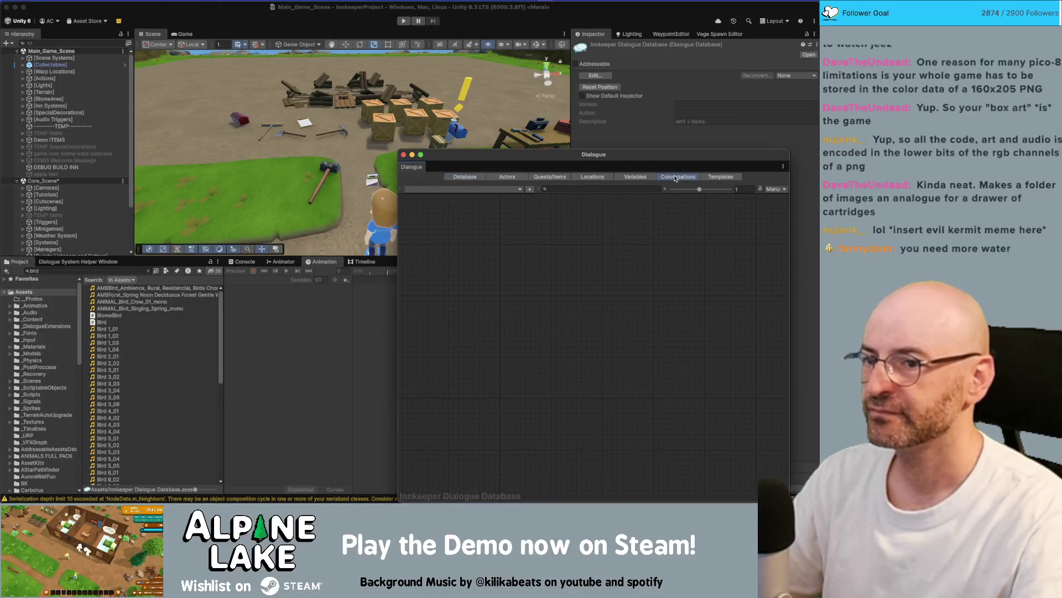
pyautogui.click(438, 173)
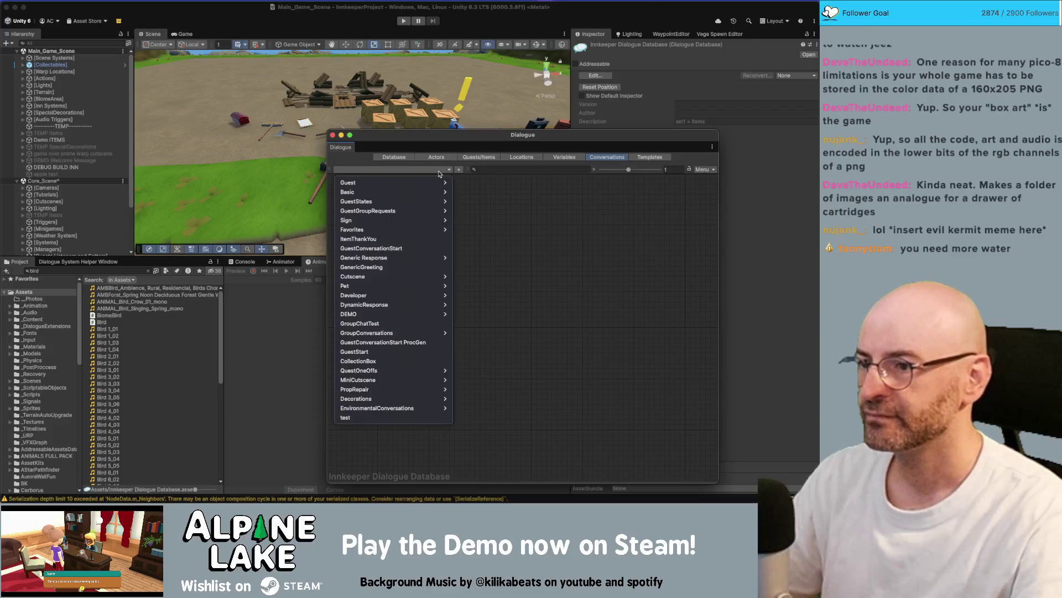
pyautogui.moveTo(421, 192)
pyautogui.moveTo(472, 263)
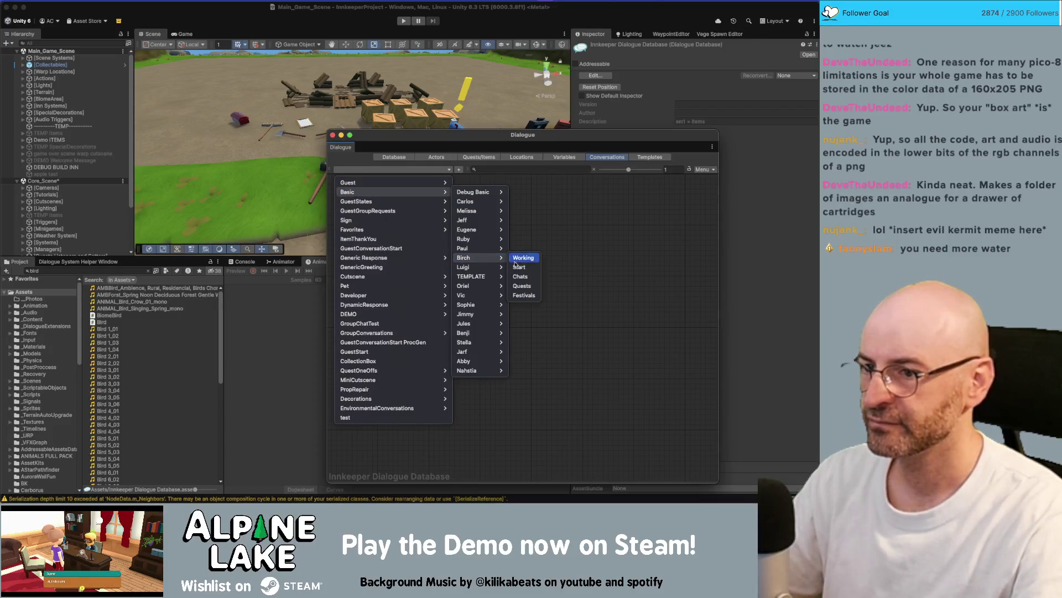
pyautogui.click(530, 265)
pyautogui.scroll(2, 535, 296)
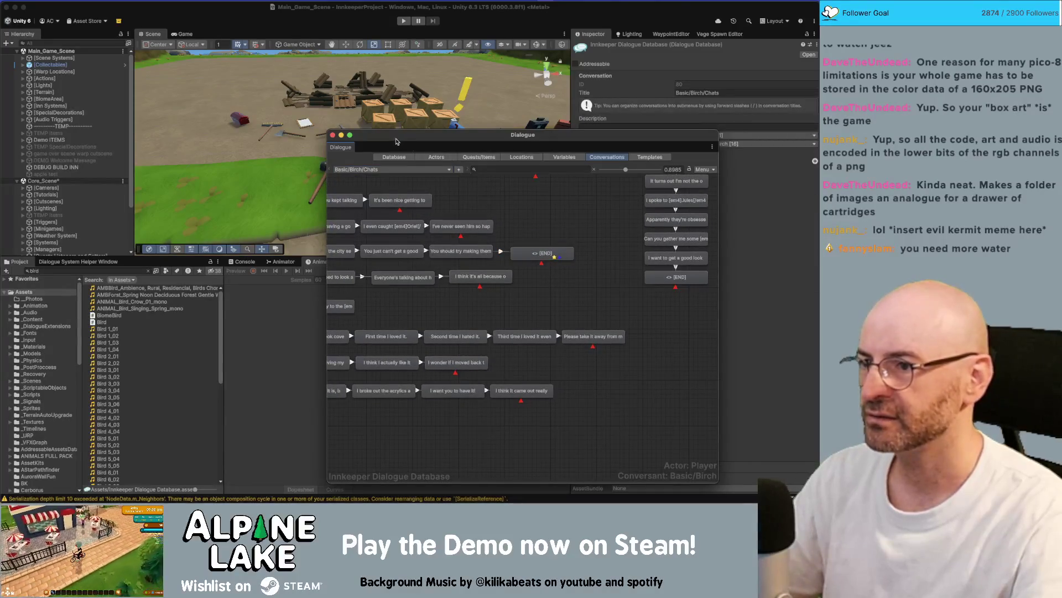
pyautogui.moveTo(523, 134); pyautogui.dragTo(642, 162)
pyautogui.moveTo(461, 179); pyautogui.dragTo(357, 262)
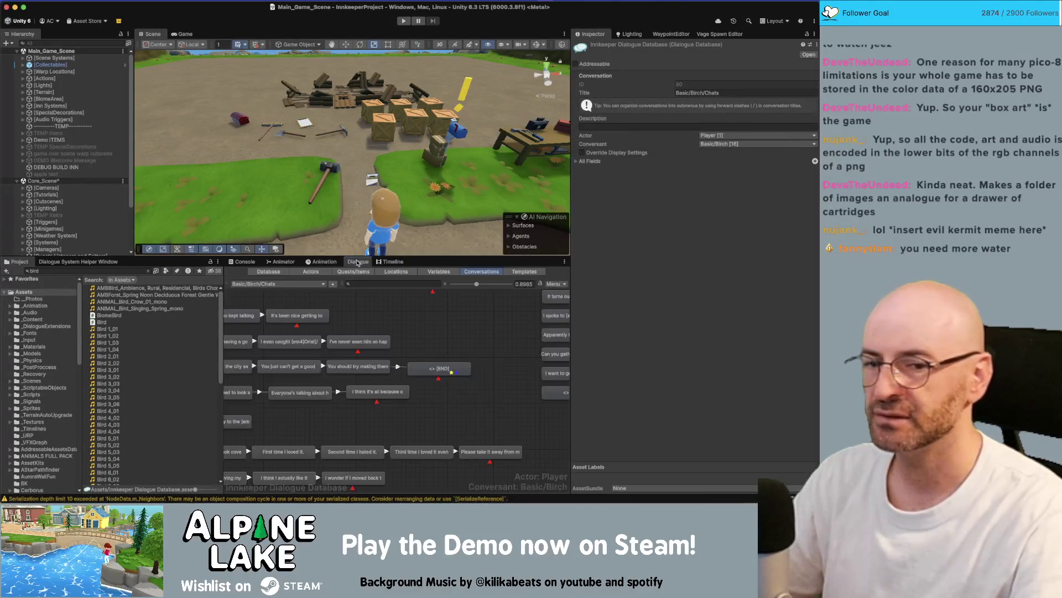
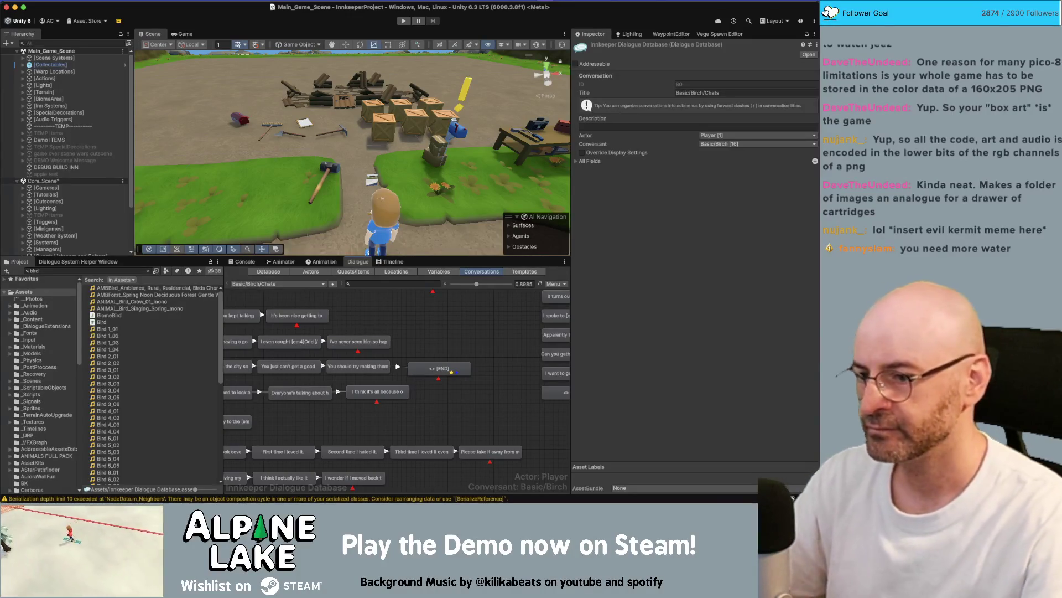
# - Check the existing END node's actions, then scroll the graph down to the lower dialogue lines
pyautogui.scroll(-2, 420, 368)
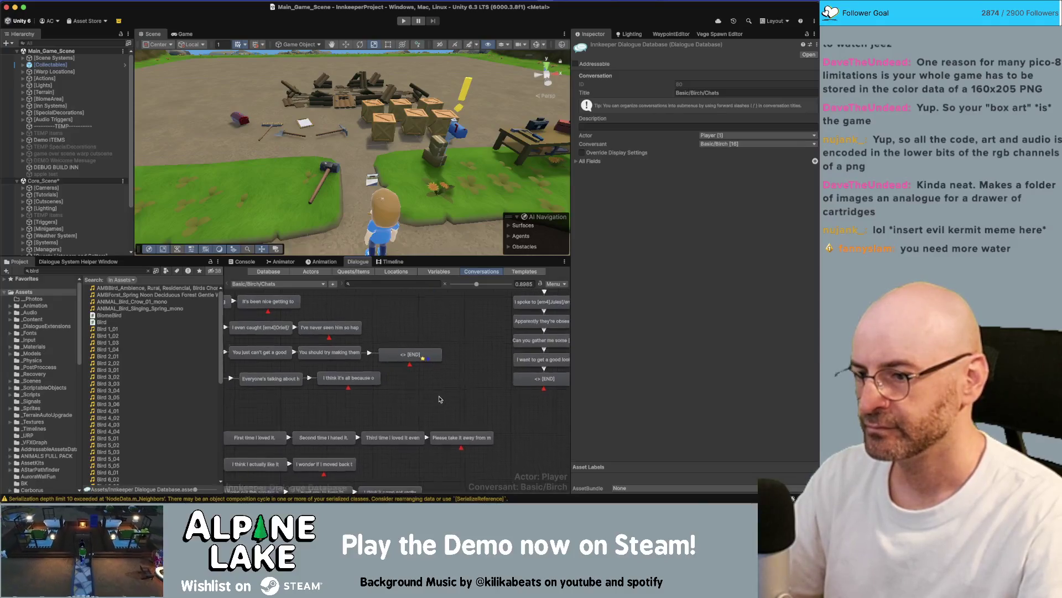
pyautogui.click(411, 356)
pyautogui.rightClick(411, 355)
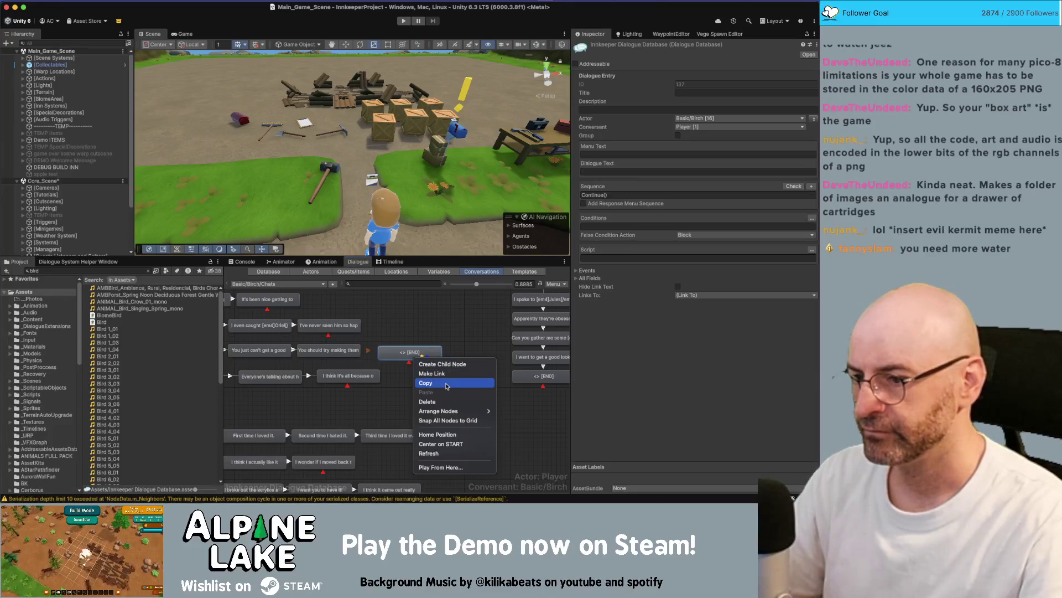
pyautogui.click(447, 386)
pyautogui.moveTo(462, 412); pyautogui.dragTo(435, 389)
# - Add a child END node after 'Please take it away', place it beside that line, and give it Sequence Continue()
pyautogui.rightClick(435, 389)
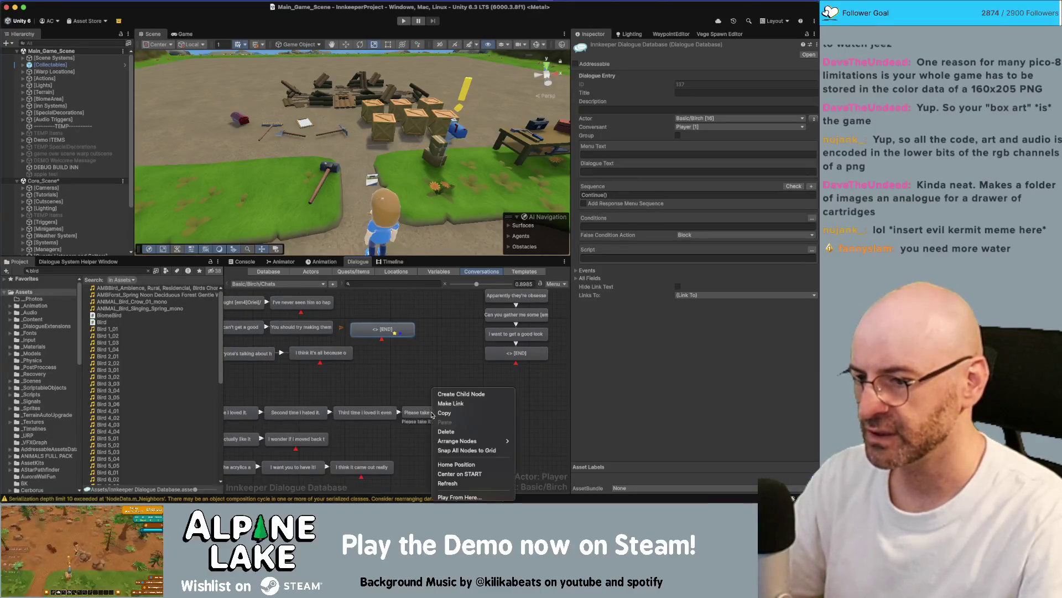
pyautogui.click(461, 393)
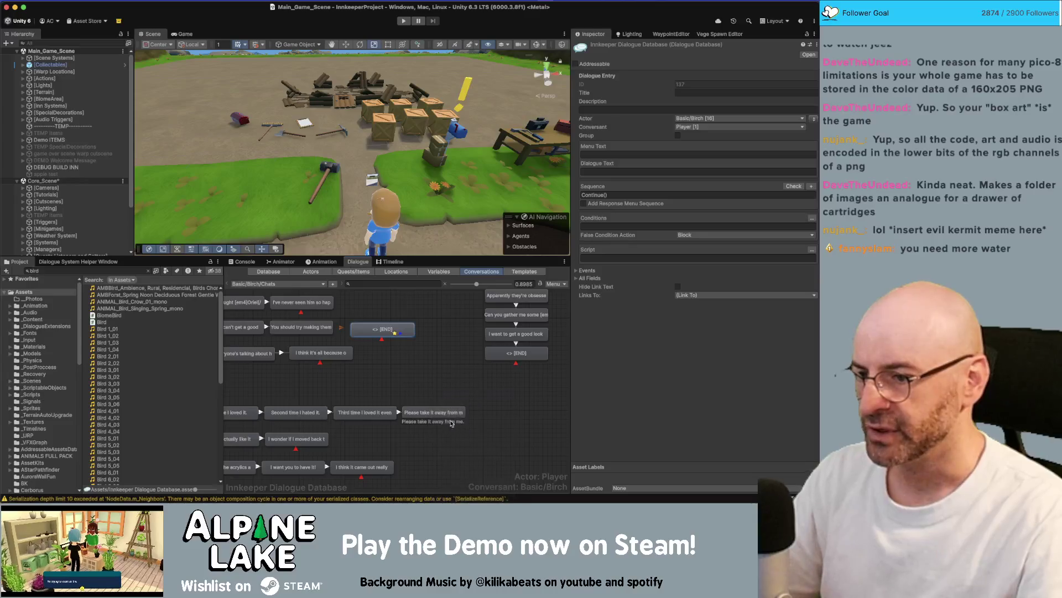
pyautogui.moveTo(474, 433); pyautogui.dragTo(544, 412)
pyautogui.click(813, 119)
pyautogui.click(615, 194)
pyautogui.write('Continue()')
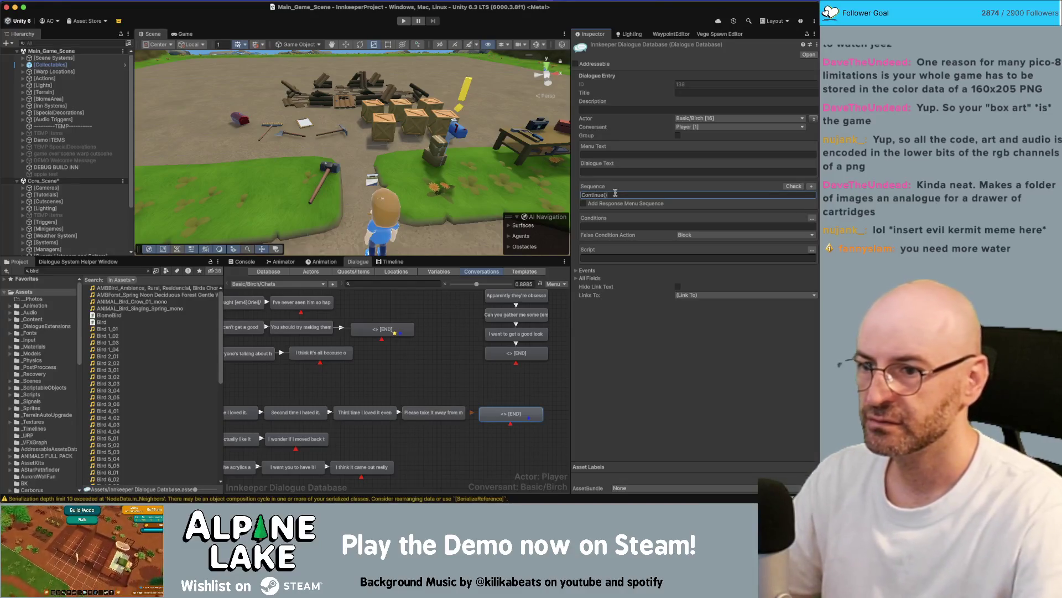
# - Add an On Execute entry to the new END node and assign the Action Give Gift object
pyautogui.click(585, 271)
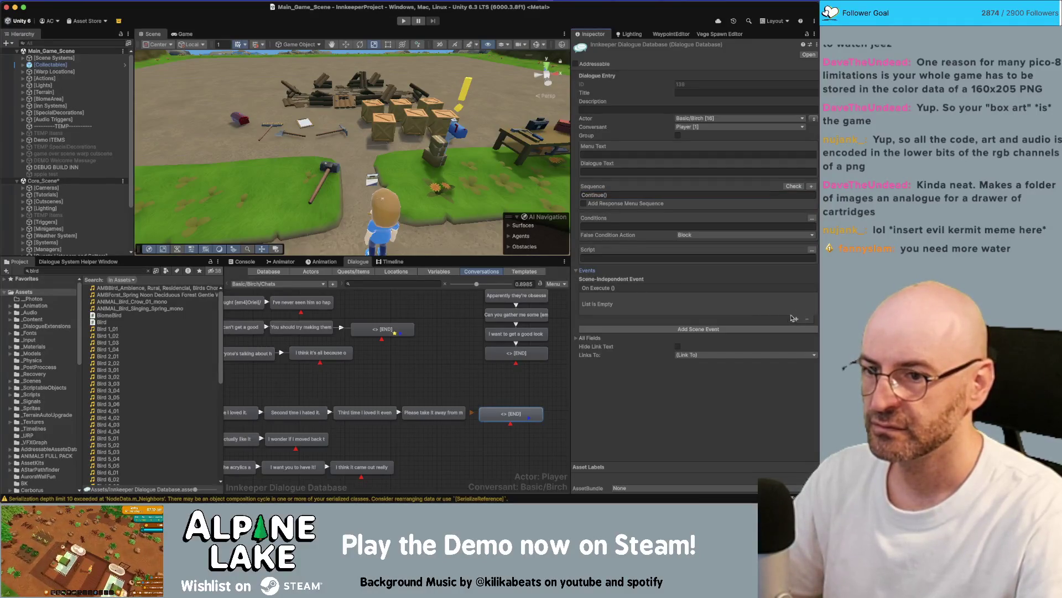
pyautogui.click(794, 319)
pyautogui.click(652, 308)
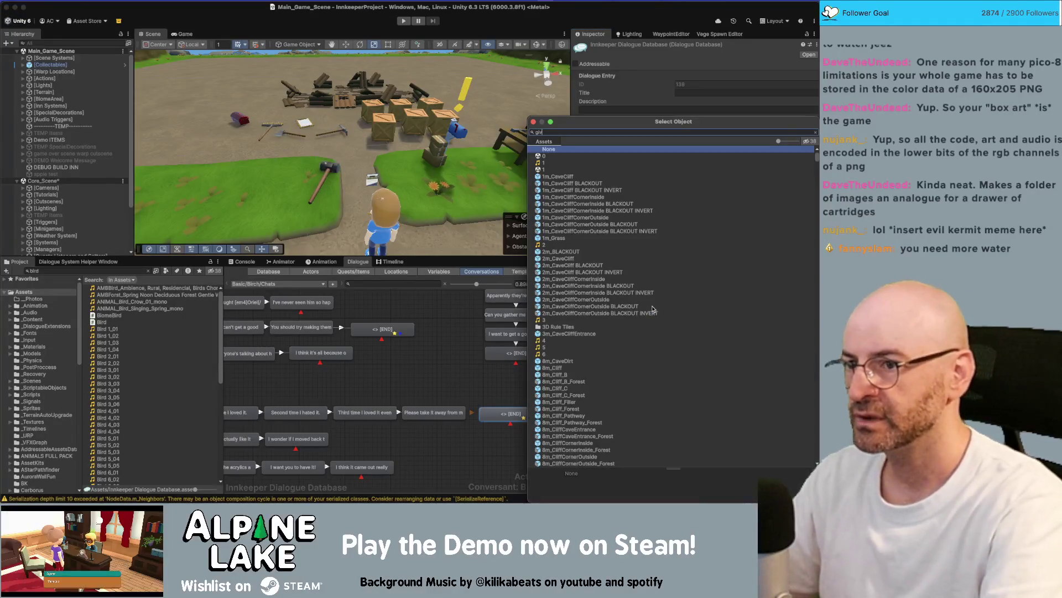
pyautogui.write('give gift')
pyautogui.press('Down')
pyautogui.press('Return')
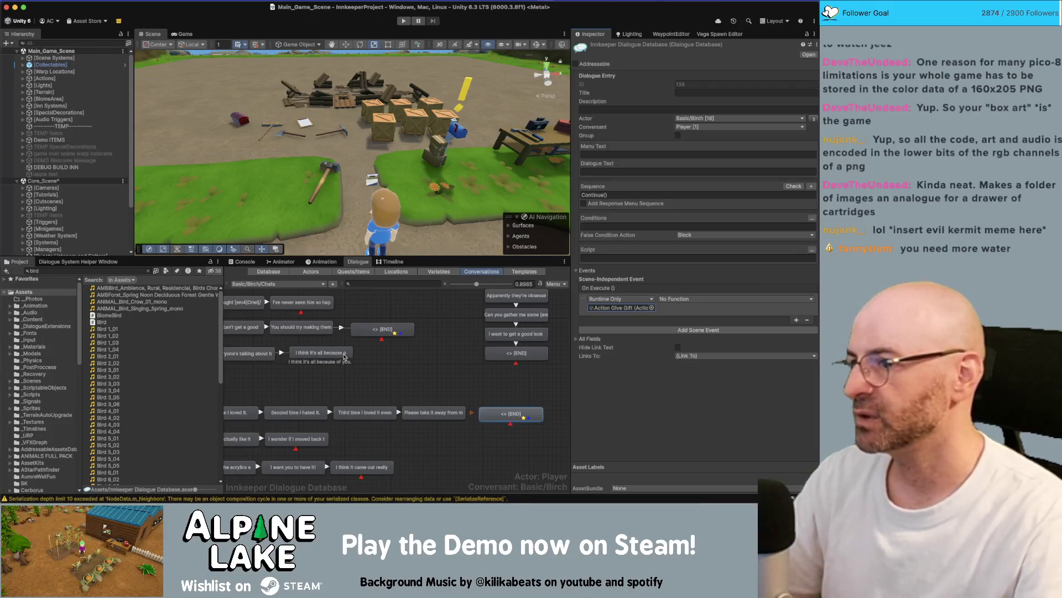
pyautogui.click(51, 269)
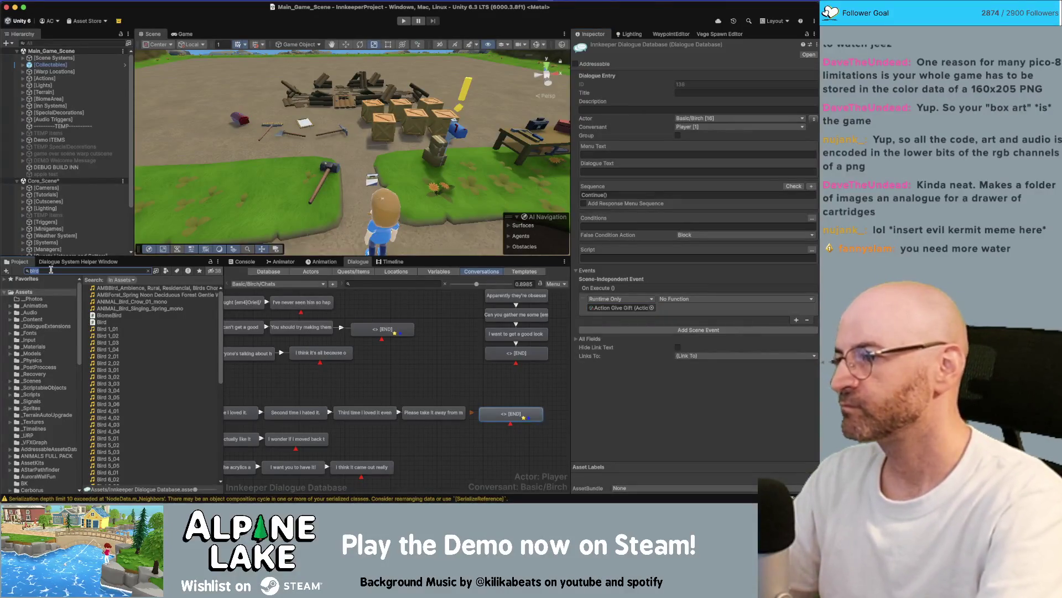
# - Search the Project for 'novel' and try selecting the Activity Book, SP Book and Stats Activity Novel assets
pyautogui.write('novel')
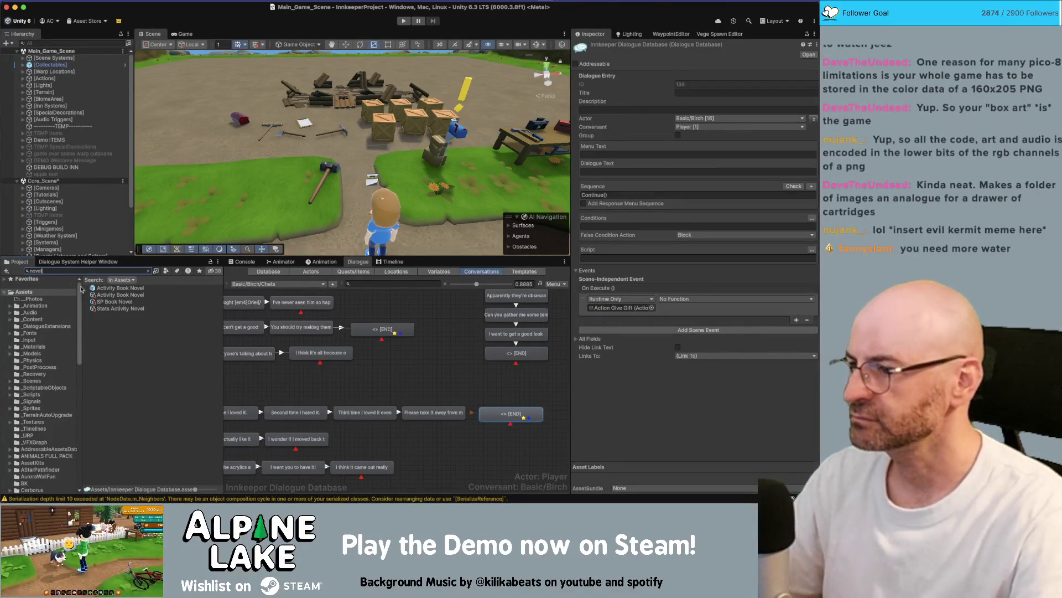
pyautogui.click(102, 288)
pyautogui.keyDown('shift'); pyautogui.click(109, 296); pyautogui.keyUp('shift')
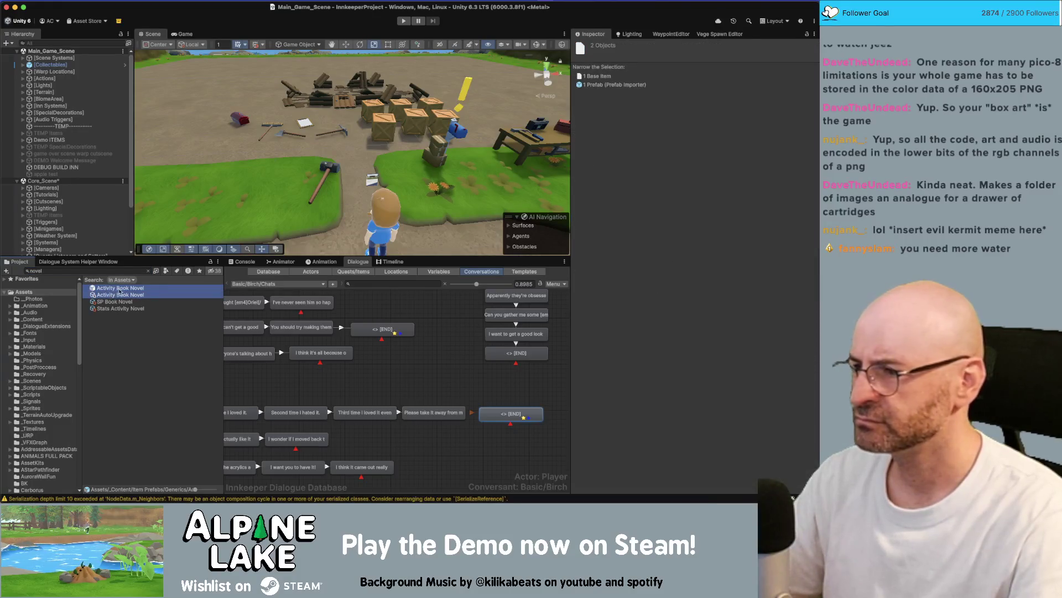
pyautogui.keyDown('shift'); pyautogui.click(121, 302); pyautogui.keyUp('shift')
pyautogui.keyDown('shift'); pyautogui.click(121, 310); pyautogui.keyUp('shift')
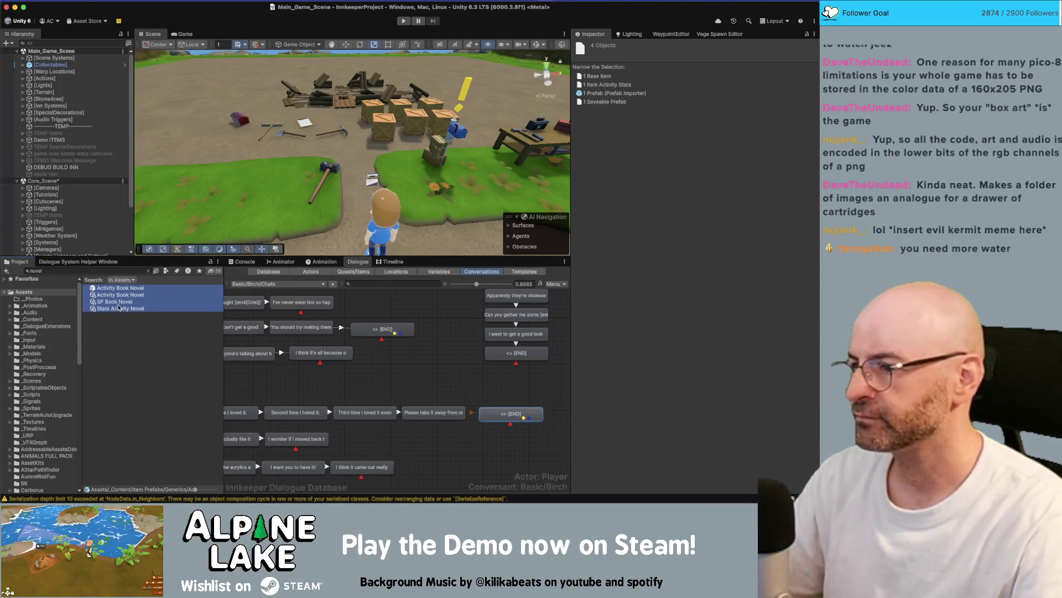
pyautogui.keyDown('super'); pyautogui.click(119, 302); pyautogui.keyUp('super')
pyautogui.keyDown('super'); pyautogui.click(119, 309); pyautogui.keyUp('super')
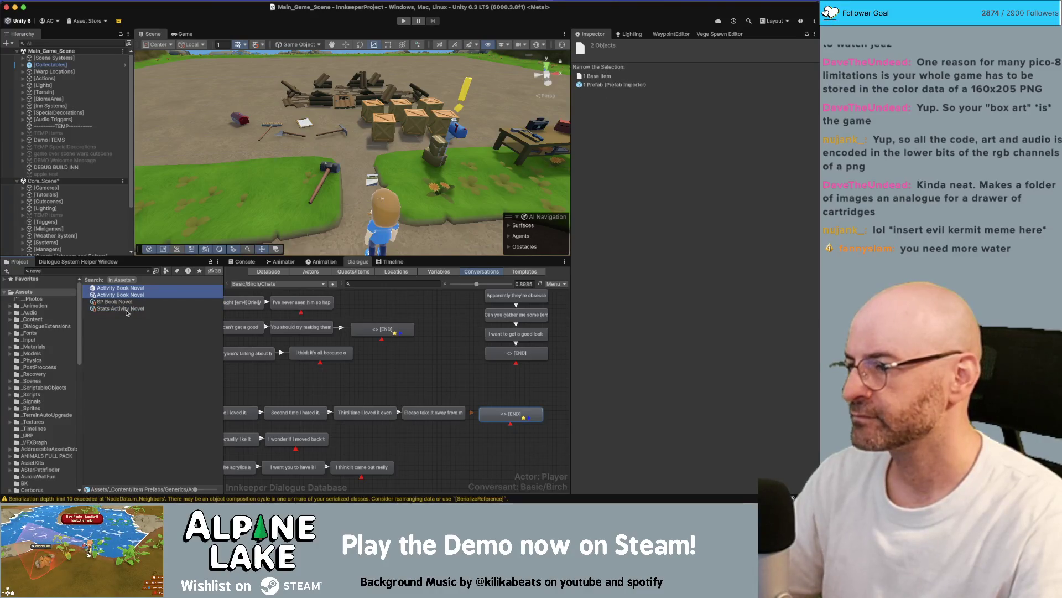
# - Reselect all four Novel assets and open their asset context menu
pyautogui.click(114, 271)
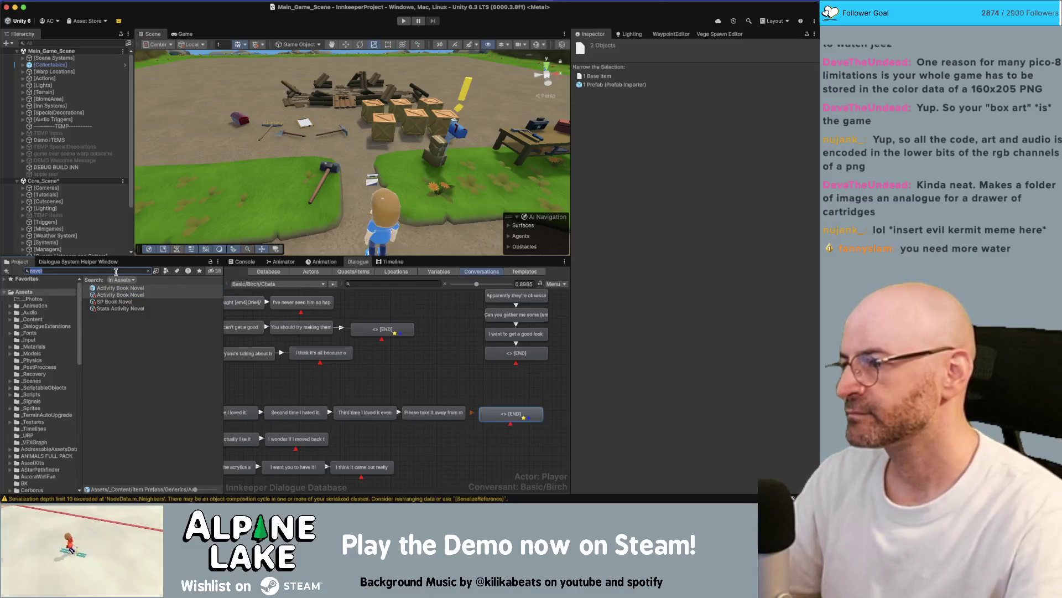
pyautogui.click(121, 288)
pyautogui.keyDown('shift'); pyautogui.click(125, 310); pyautogui.keyUp('shift')
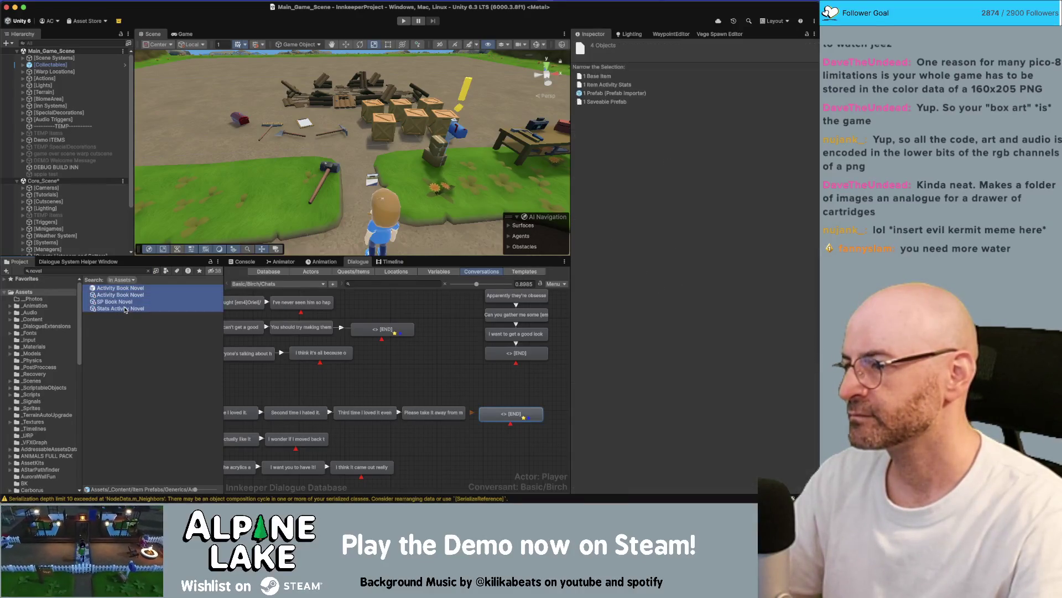
pyautogui.click(126, 304)
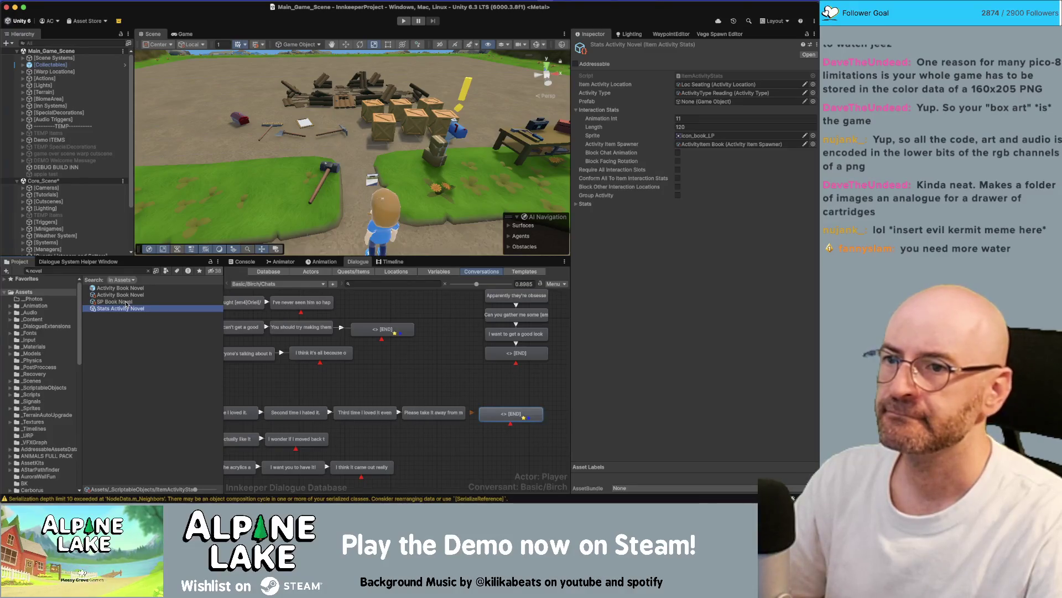
pyautogui.click(126, 304)
pyautogui.click(116, 309)
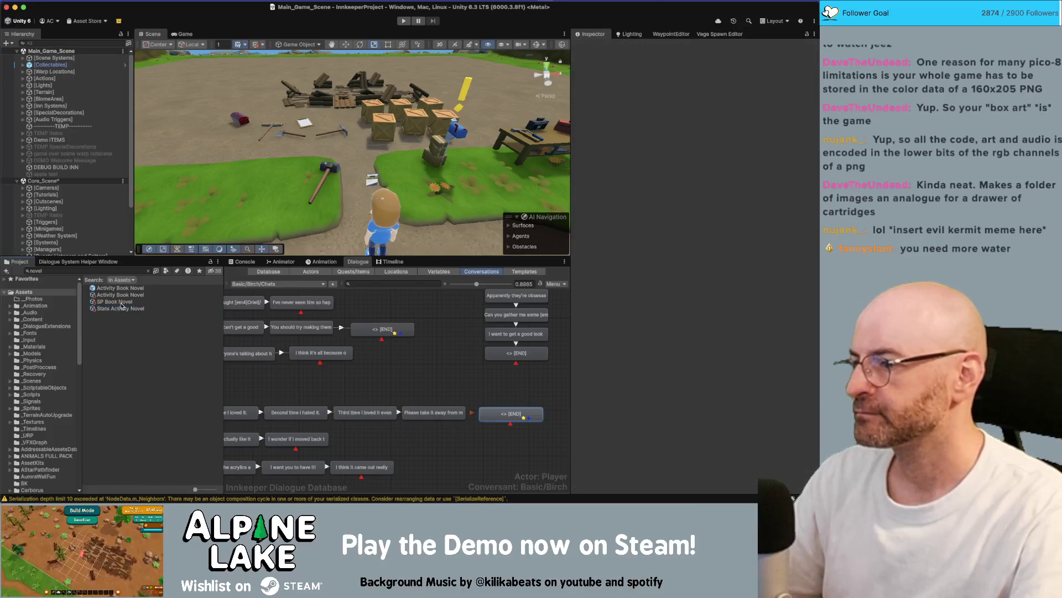
pyautogui.keyDown('shift'); pyautogui.click(116, 288); pyautogui.keyUp('shift')
pyautogui.rightClick(105, 302)
pyautogui.rightClick(80, 299)
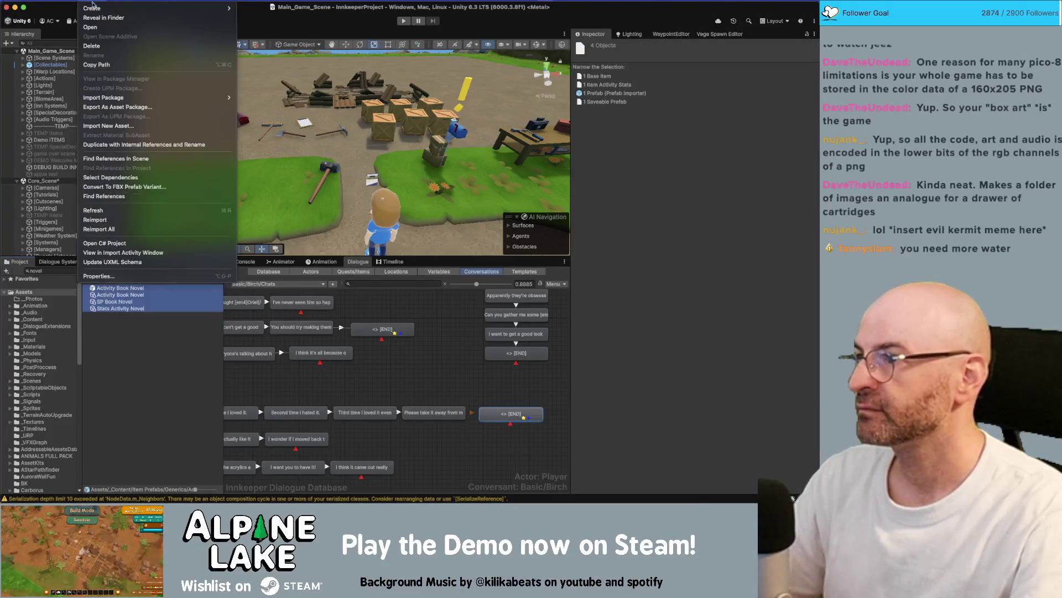
# - In Duplicate Assets & Replace String, replace 'Novel' to create SciFi and Fantasy copies
pyautogui.click(118, 146)
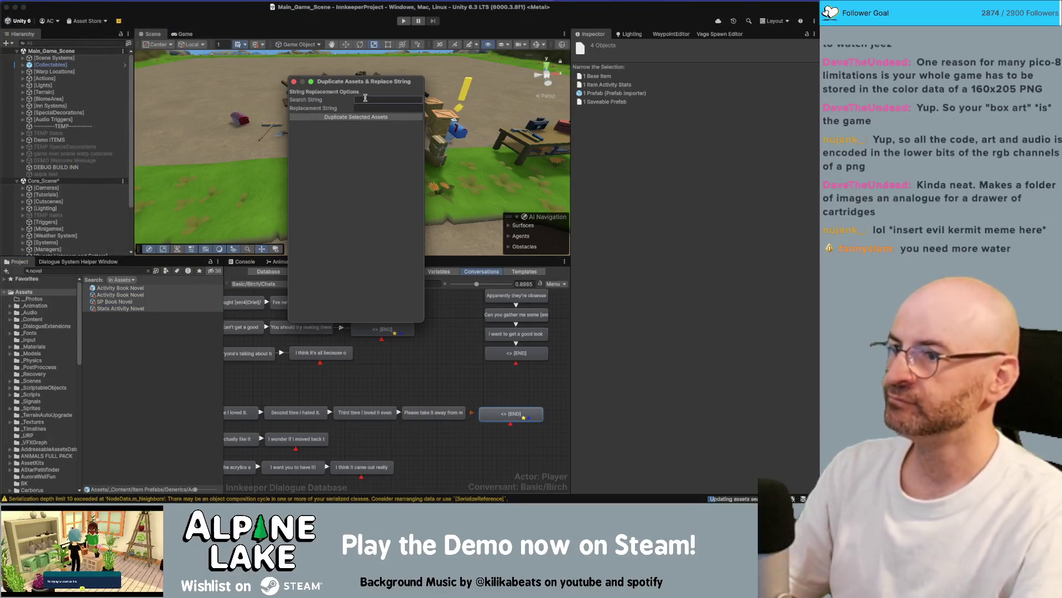
pyautogui.click(365, 97)
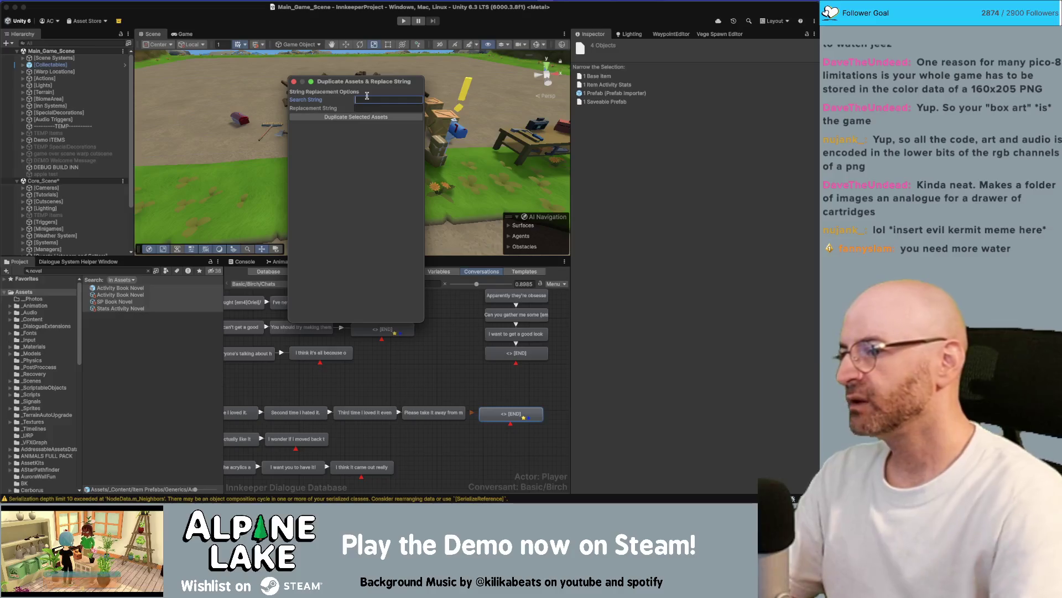
pyautogui.write('Novel')
pyautogui.press('Tab')
pyautogui.write('Sc')
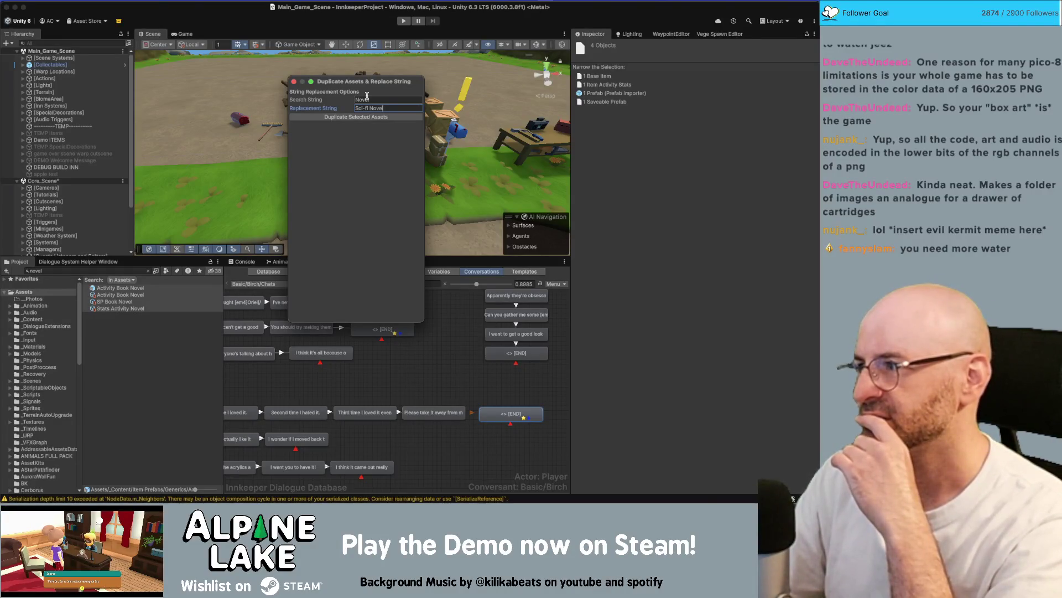
pyautogui.moveTo(368, 109); pyautogui.dragTo(352, 109)
pyautogui.write('Fantasy')
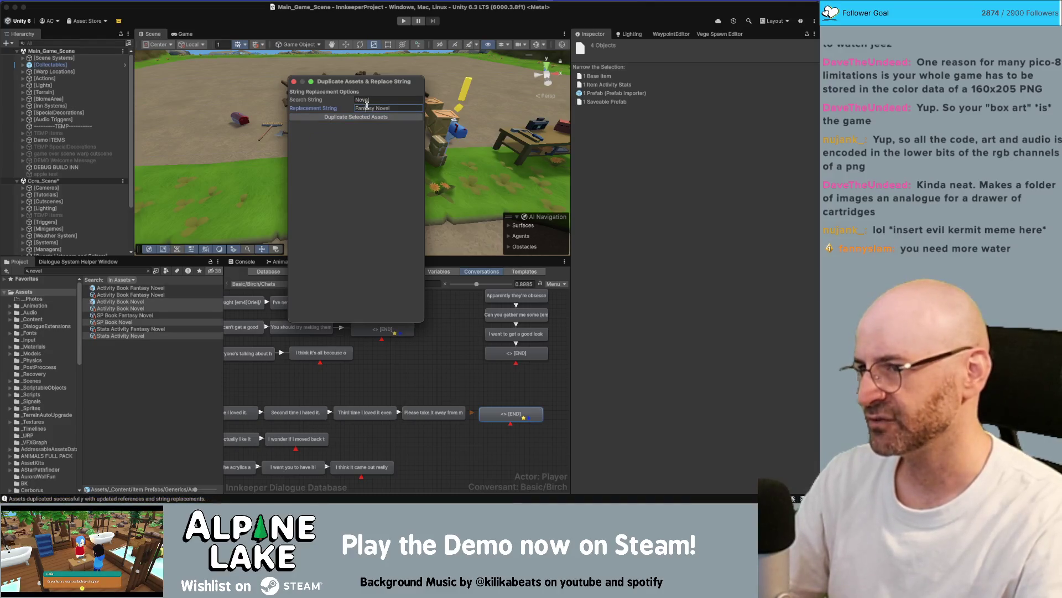
pyautogui.write('Sci')
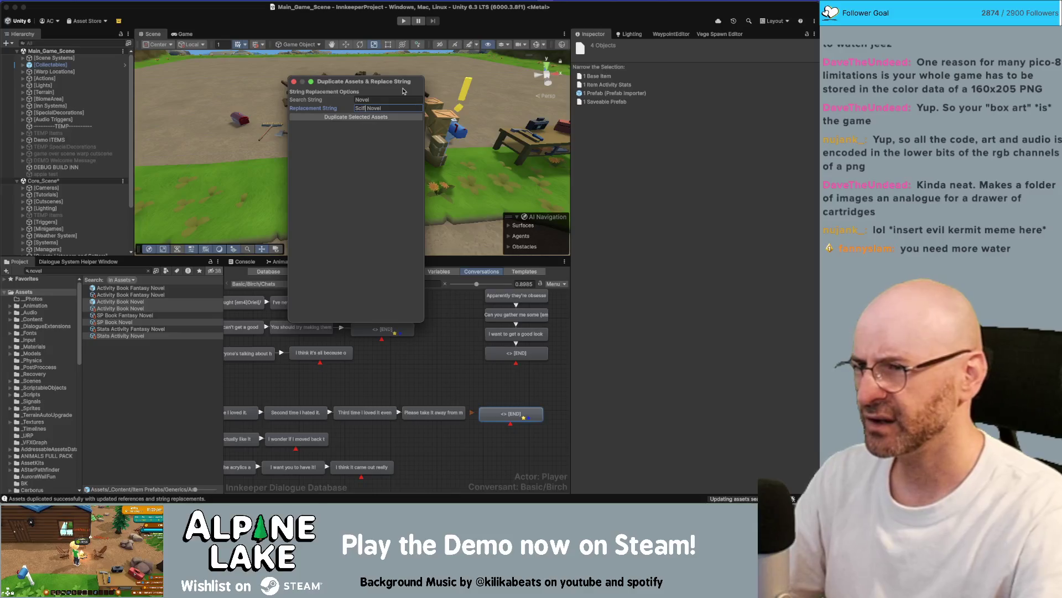
pyautogui.press('BackSpace')
pyautogui.write('F')
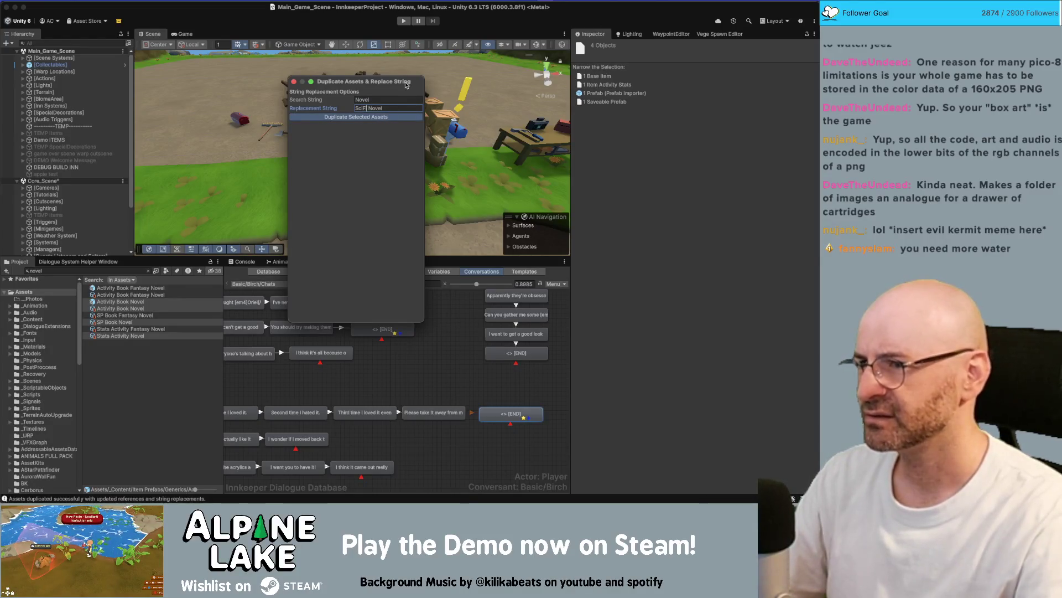
# - Create Mystery and Horror Novel copies, then clear the genre word from the replacement string
pyautogui.hotkey('alt', 'shift', 'Left')
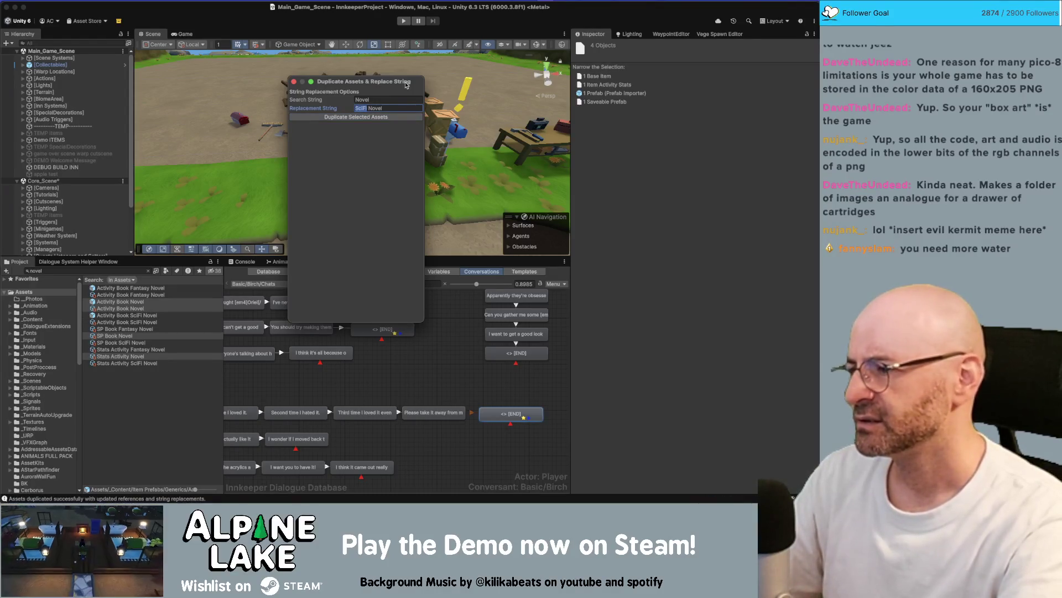
pyautogui.write('Mystery')
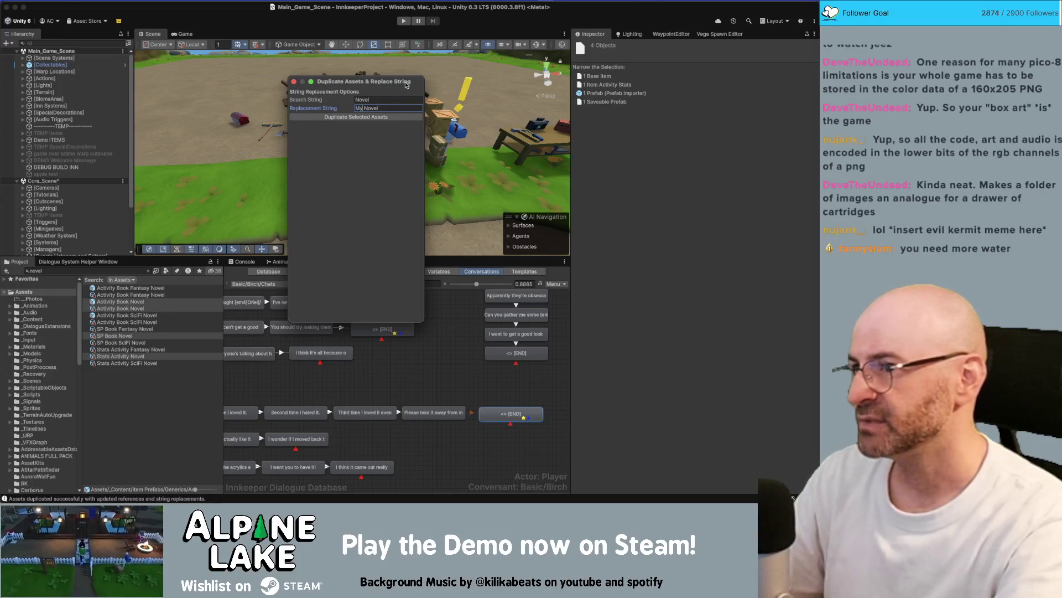
pyautogui.click(381, 116)
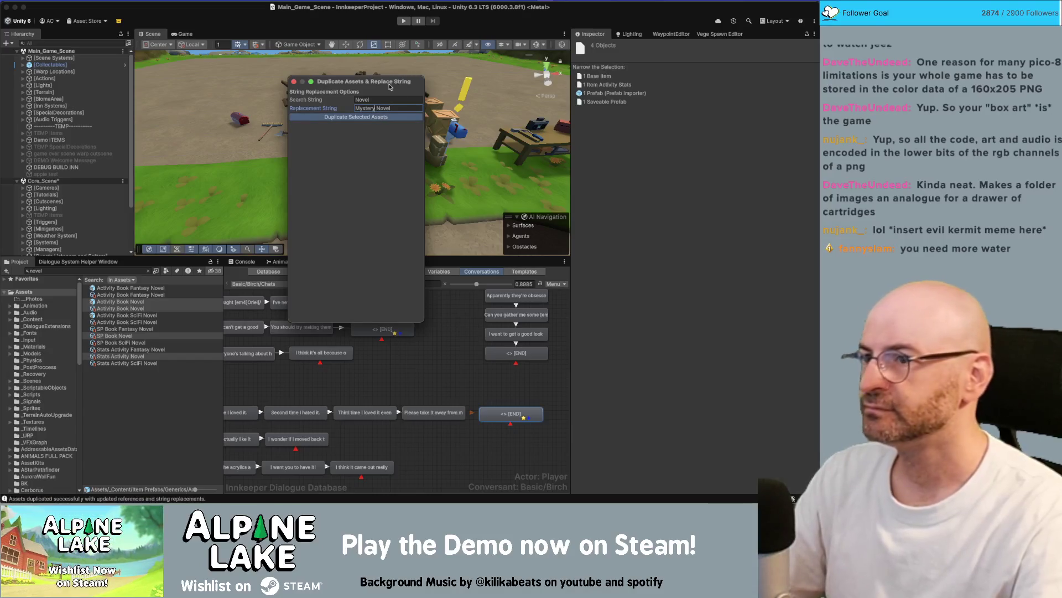
pyautogui.hotkey('alt', 'shift', 'Left')
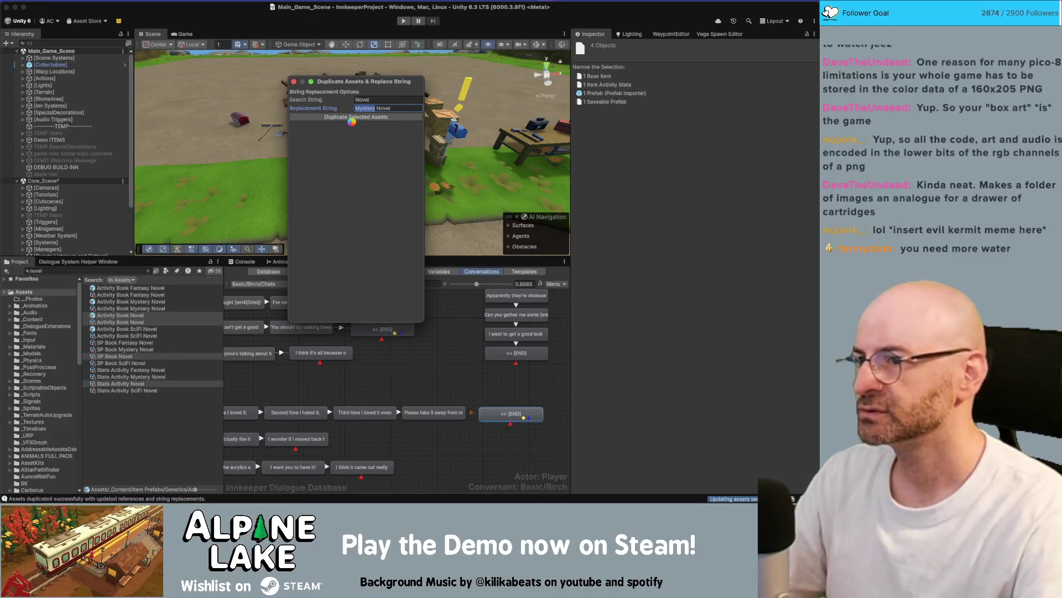
pyautogui.write('Horror')
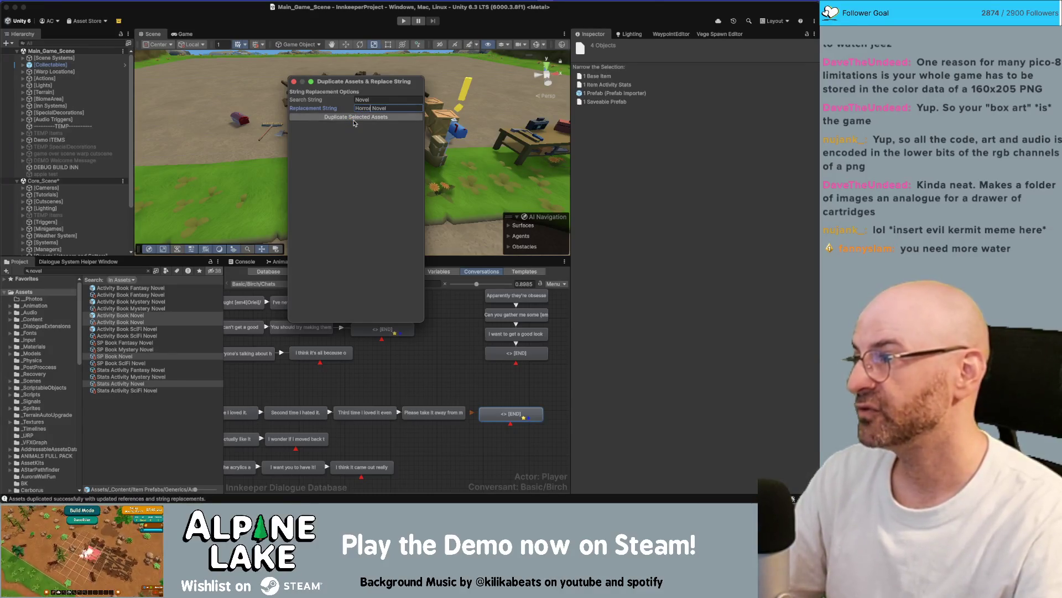
pyautogui.click(365, 118)
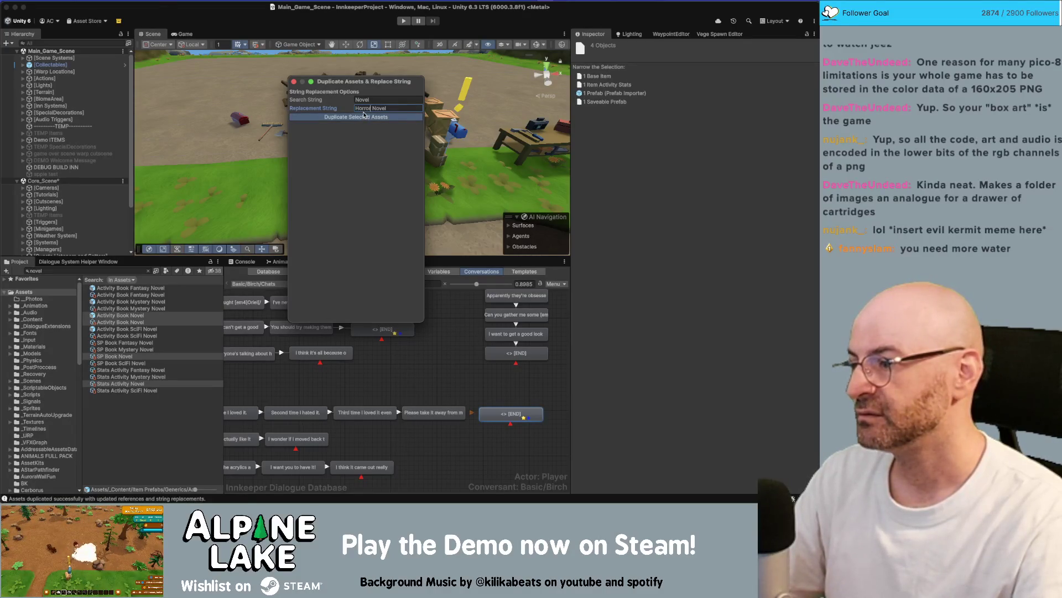
pyautogui.doubleClick(364, 108)
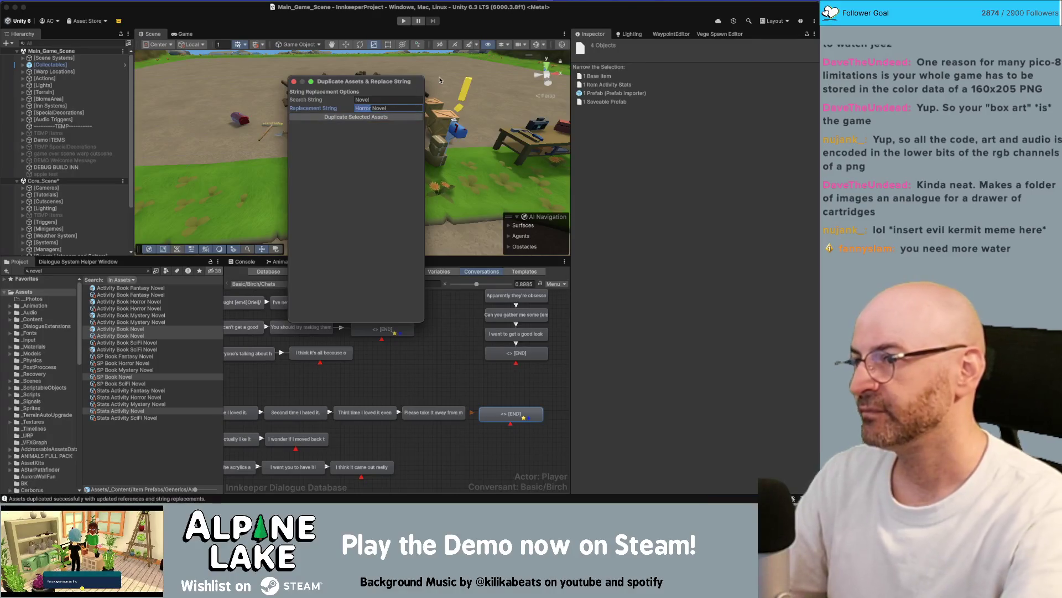
pyautogui.write('Mo')
pyautogui.press('BackSpace')
pyautogui.press('BackSpace')
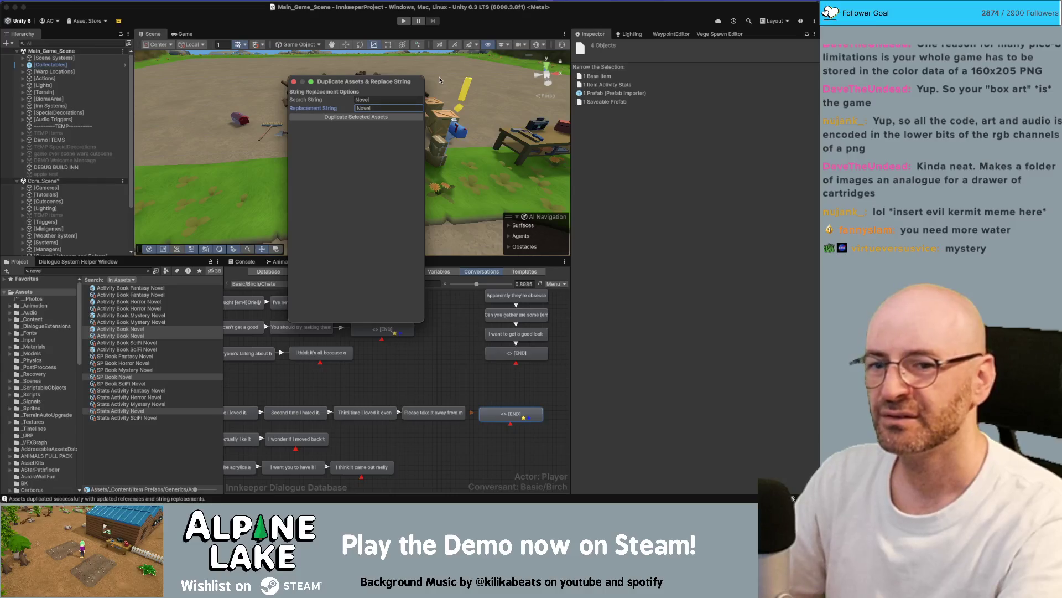
# - Create History Book copies of the selected novel assets
pyautogui.write('Biogra')
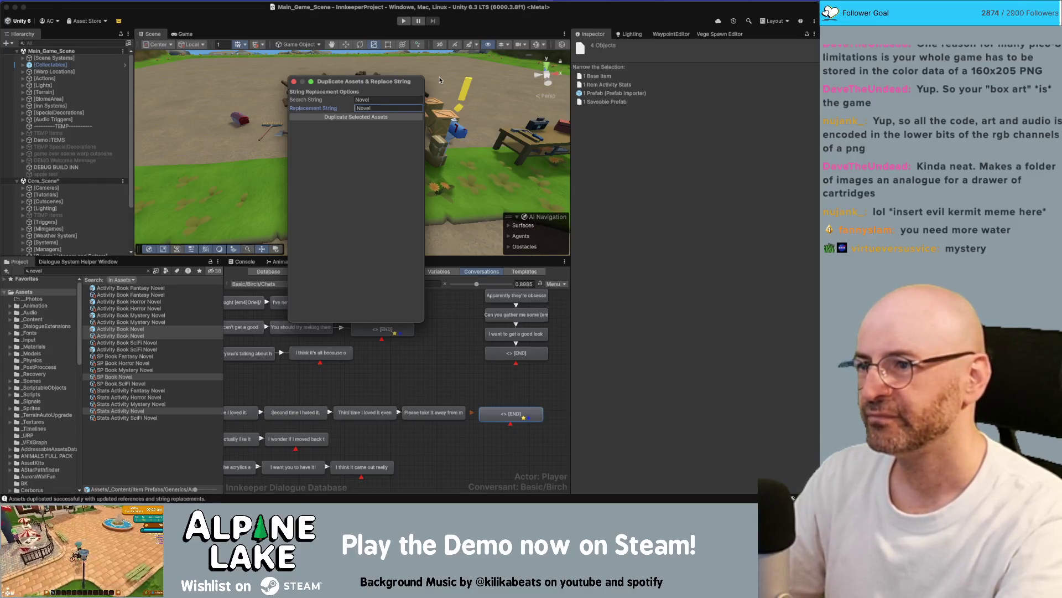
pyautogui.press('BackSpace')
pyautogui.press('BackSpace')
pyautogui.press('BackSpace')
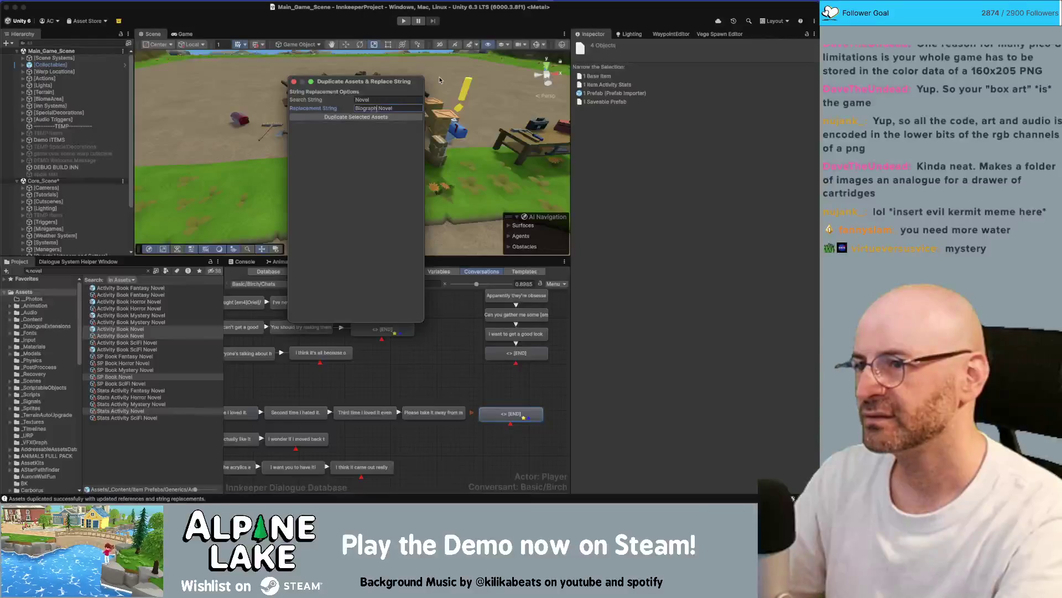
pyautogui.write('History')
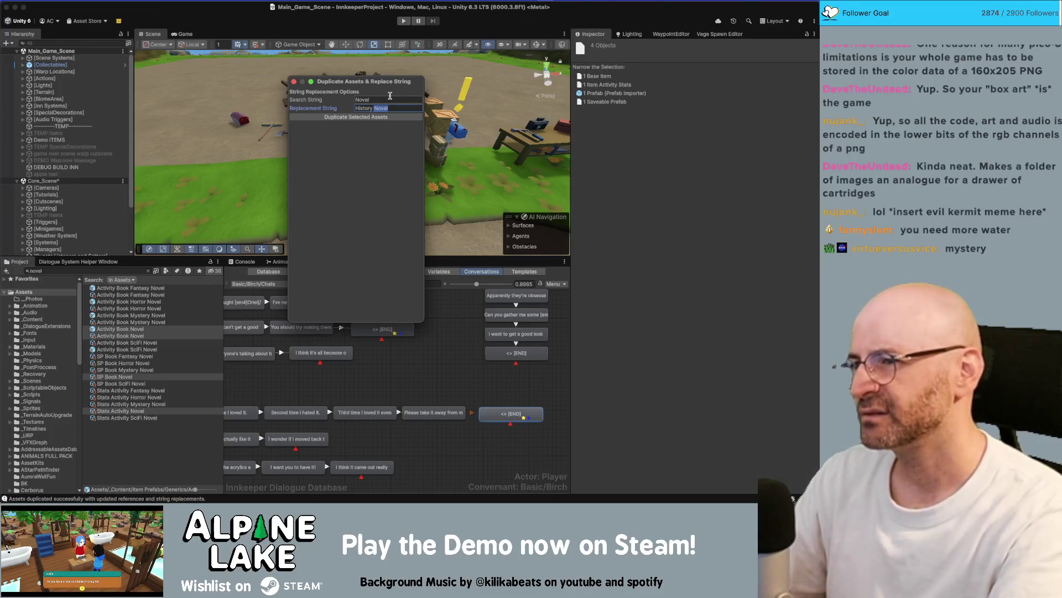
pyautogui.write('Book')
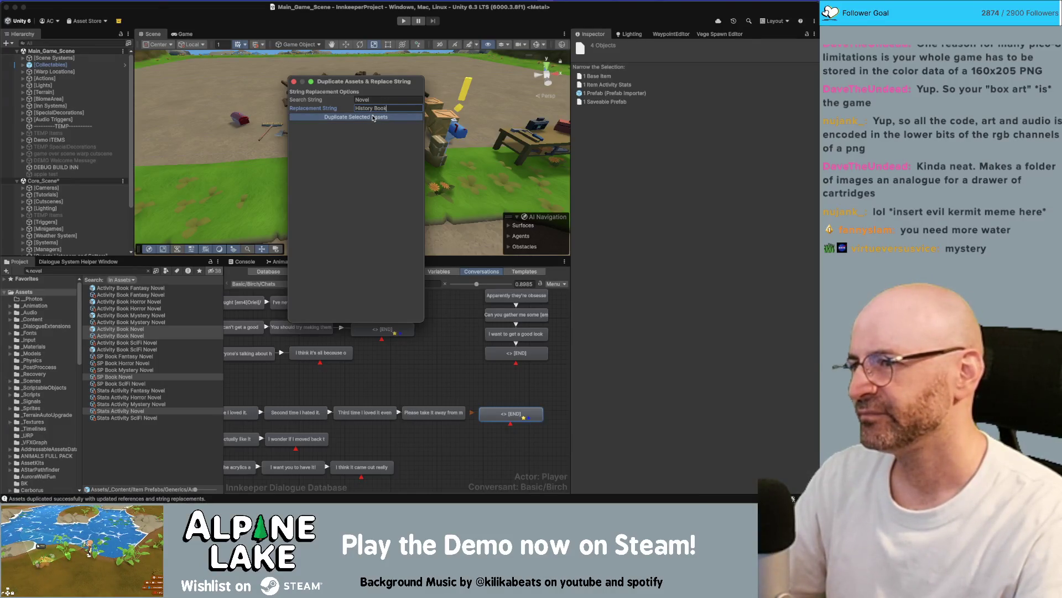
pyautogui.click(374, 117)
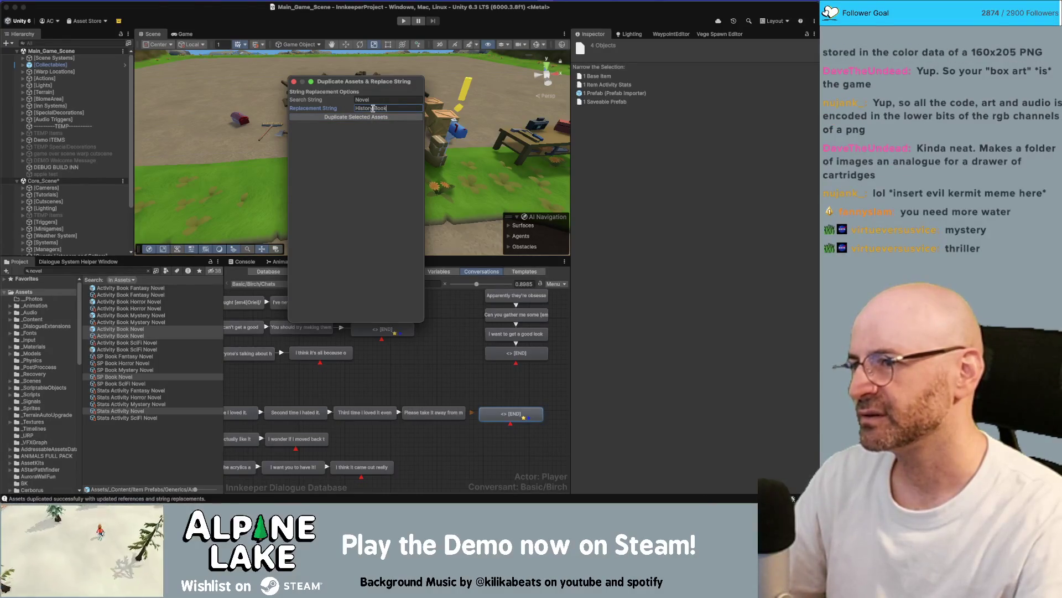
# - Create Thriller Novel and Romance Novel copies of the selected assets
pyautogui.tripleClick(394, 107)
pyautogui.write('T')
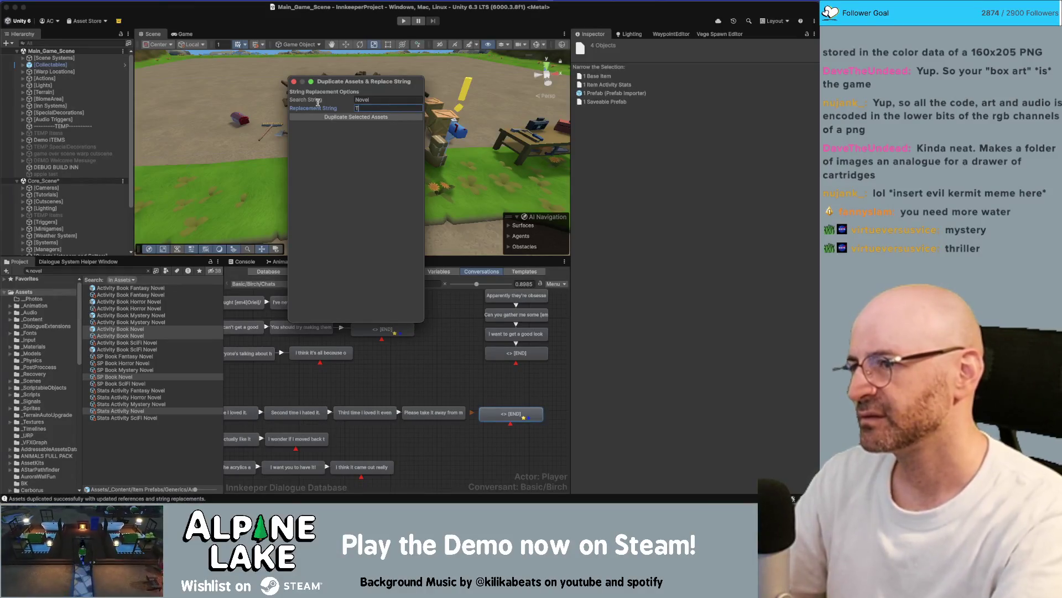
pyautogui.write('hrihriller Novel')
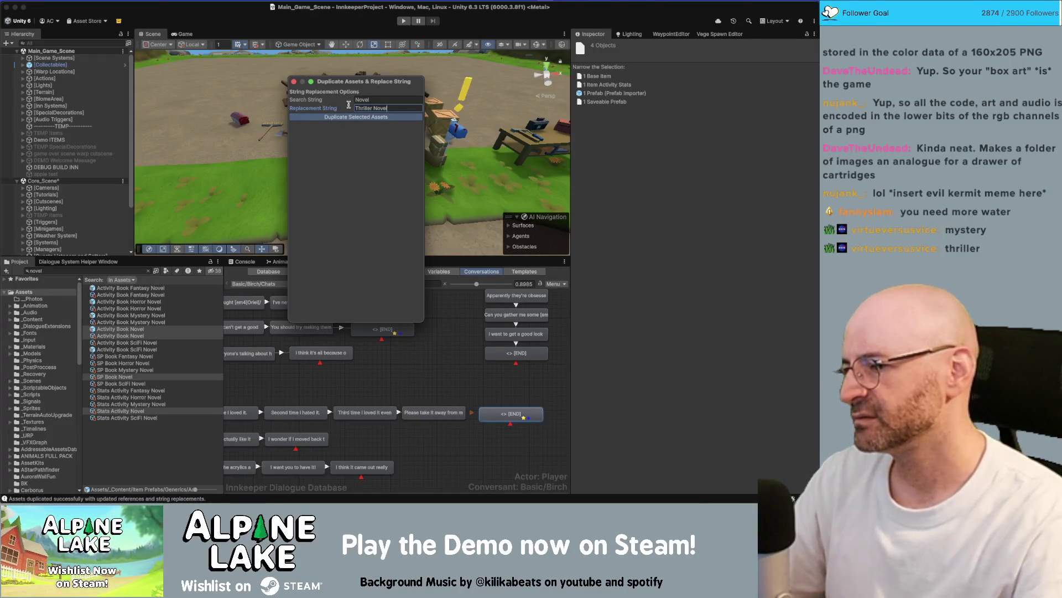
pyautogui.click(326, 108)
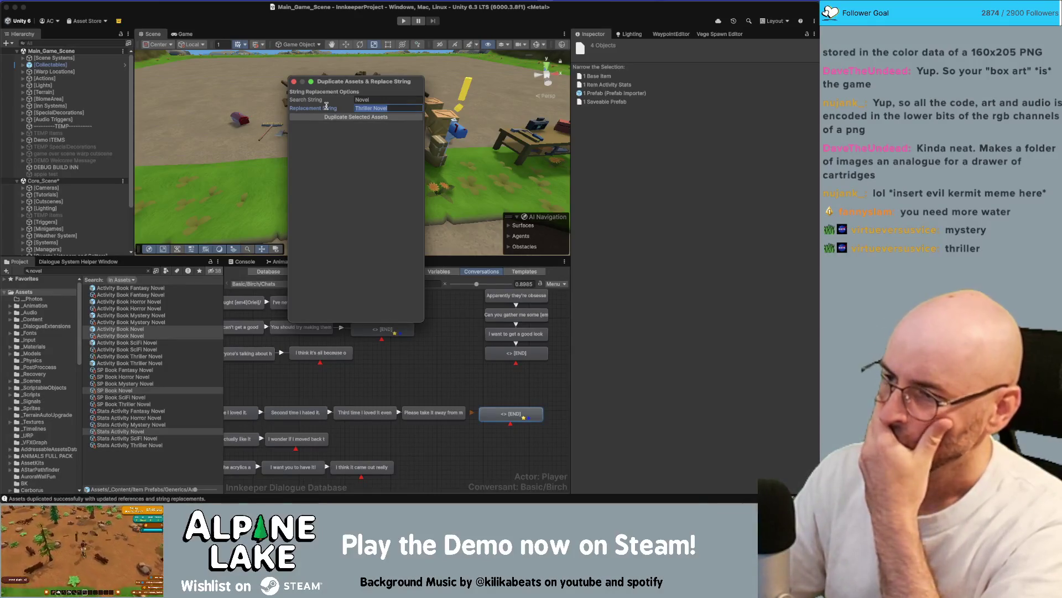
pyautogui.write('Rom')
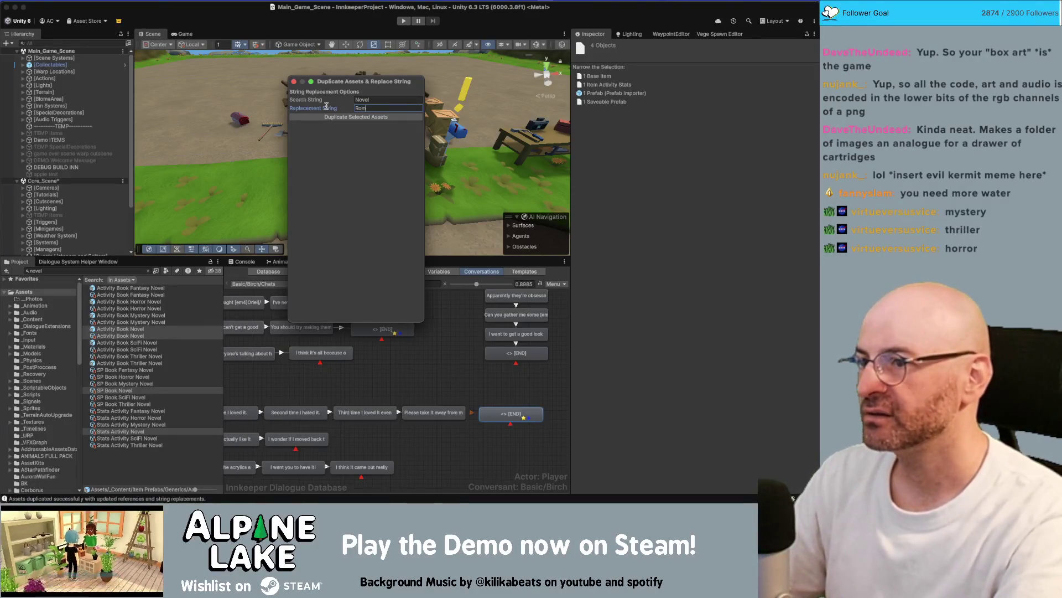
pyautogui.write('ance Novel')
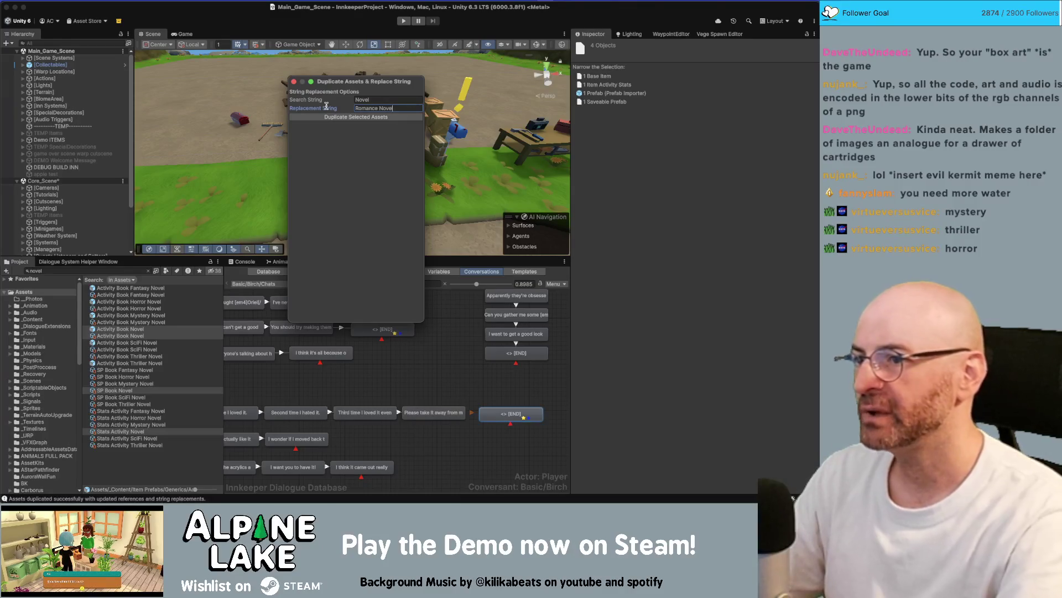
pyautogui.click(337, 118)
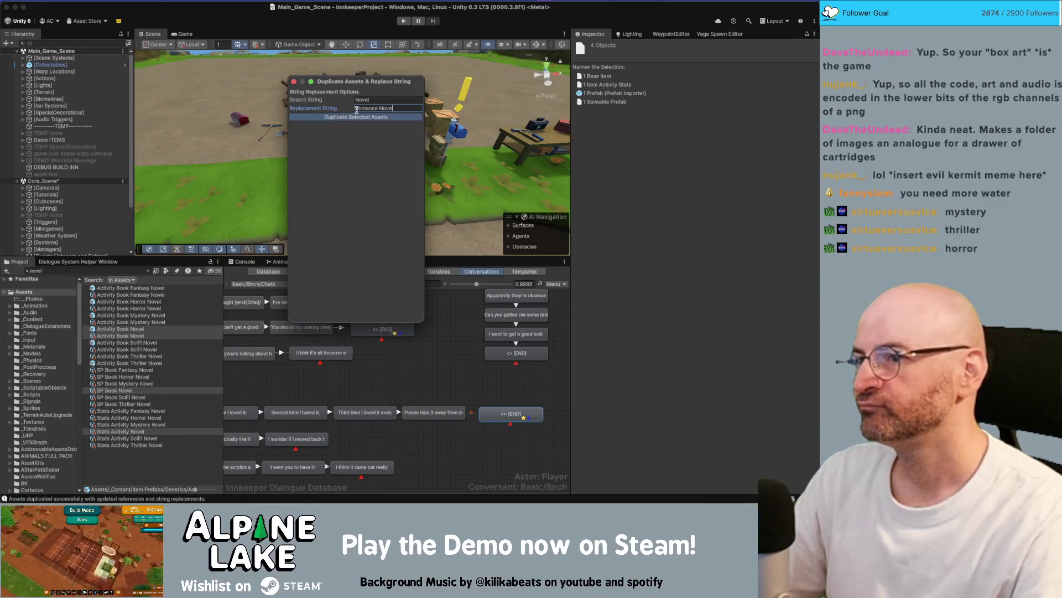
# - Create Graphic Novel copies, then close the duplicate-and-rename window
pyautogui.click(387, 108)
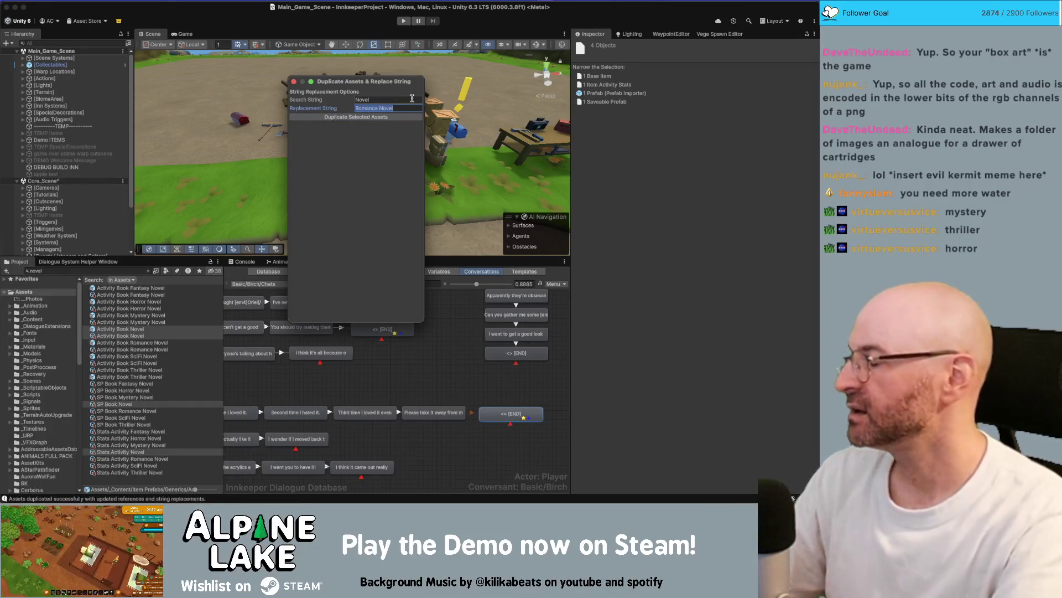
pyautogui.write('Graphic')
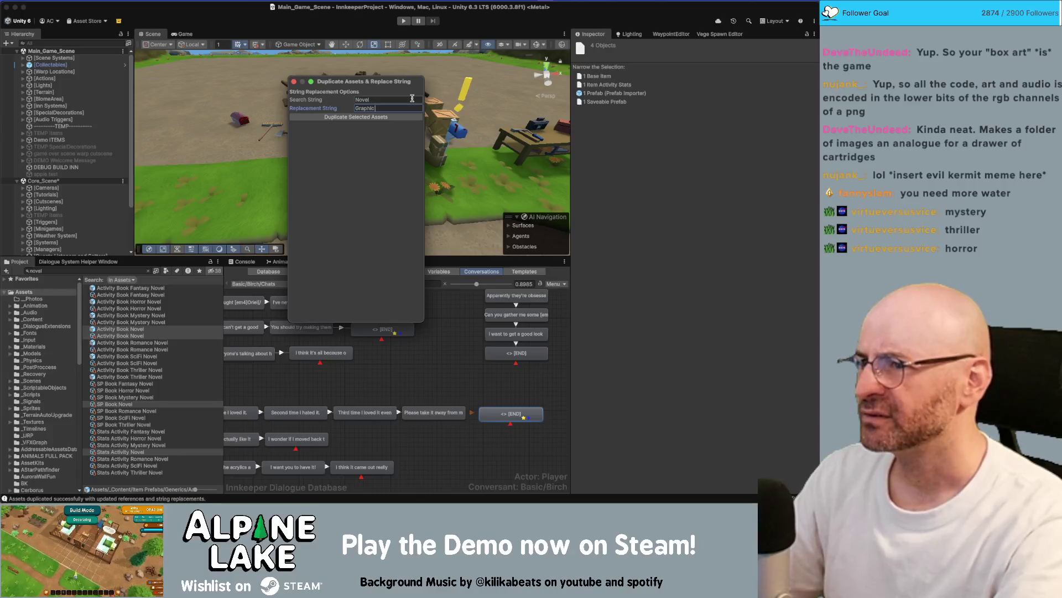
pyautogui.write(' Novel')
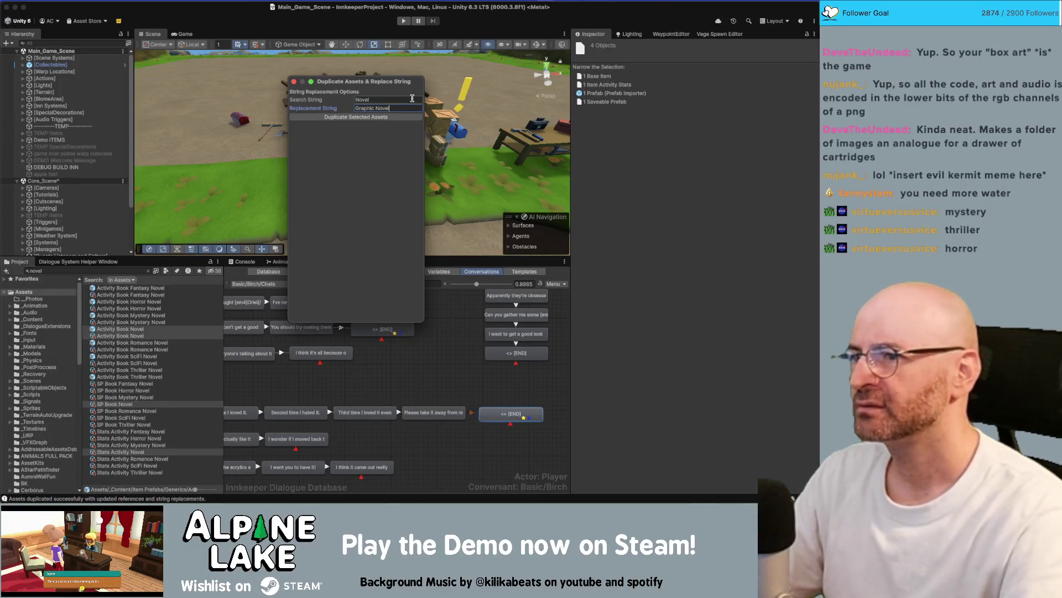
pyautogui.click(369, 117)
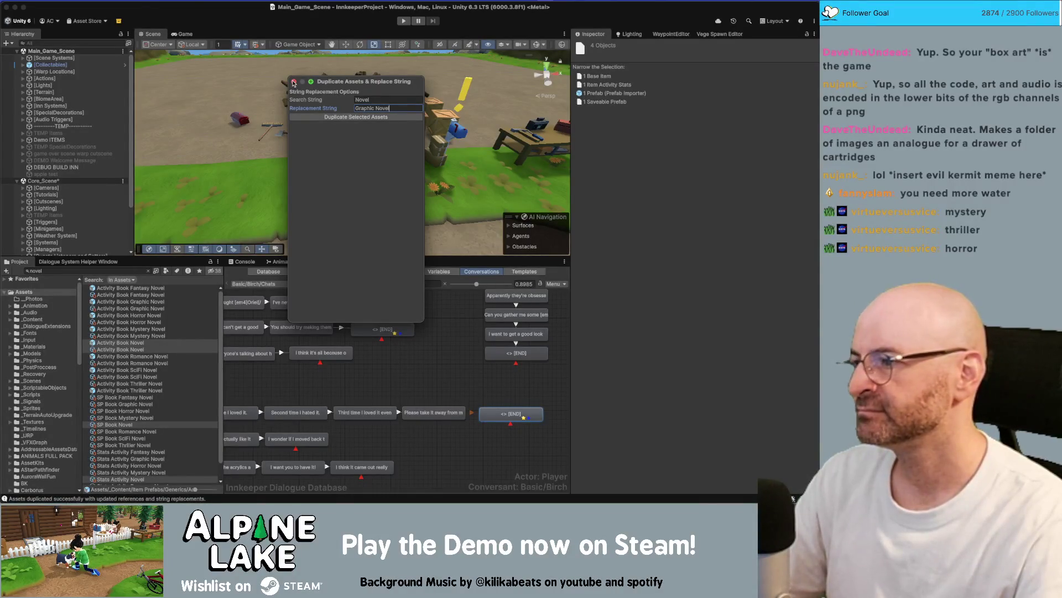
pyautogui.click(294, 82)
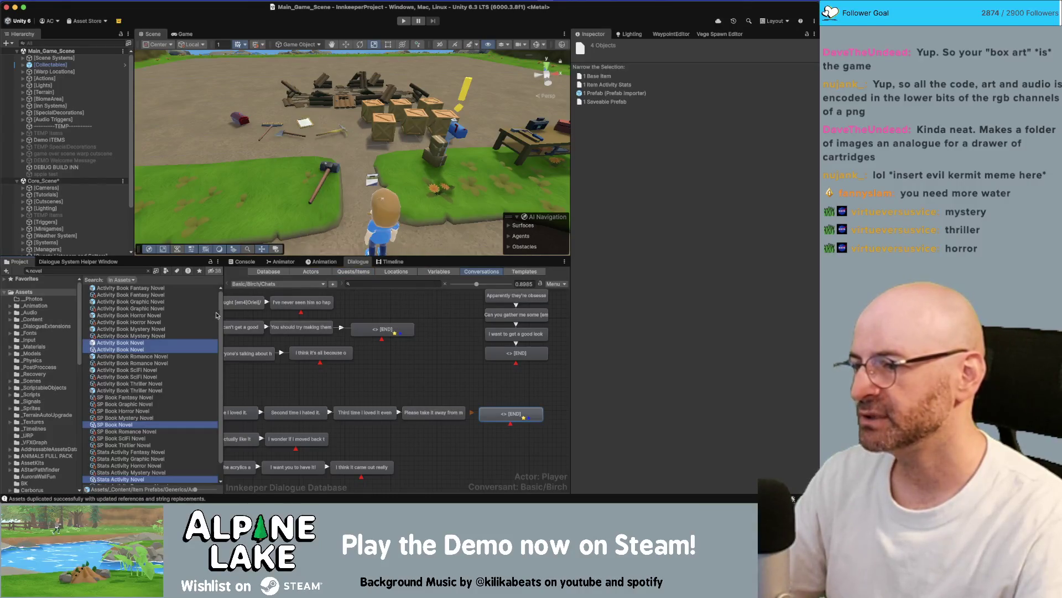
# - Set the final [END] node's On Execute to GiveGiftFailsafe with Activity Book Horror Novel as the item
pyautogui.click(511, 413)
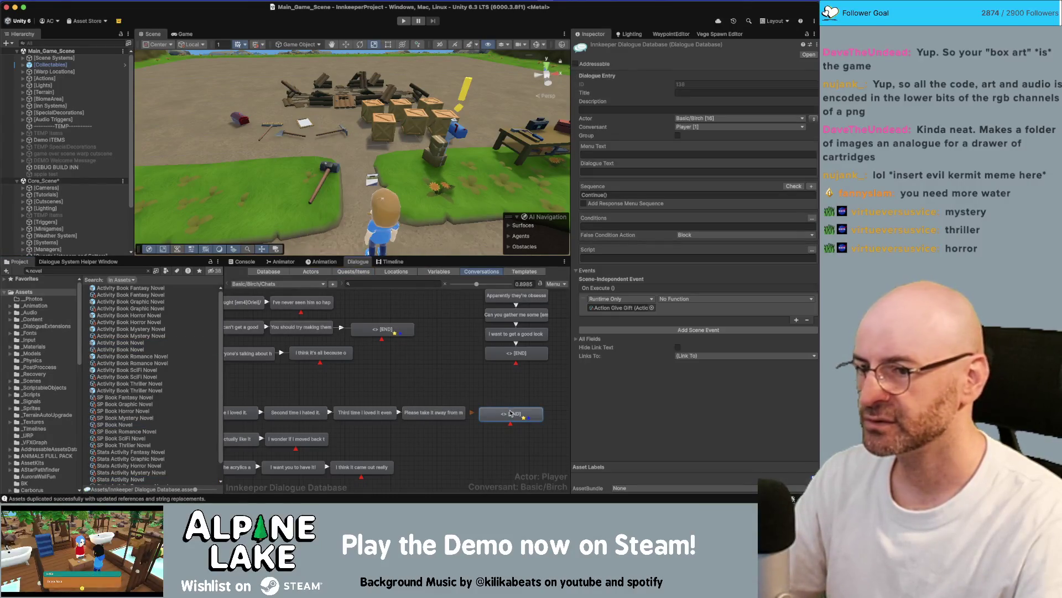
pyautogui.click(674, 299)
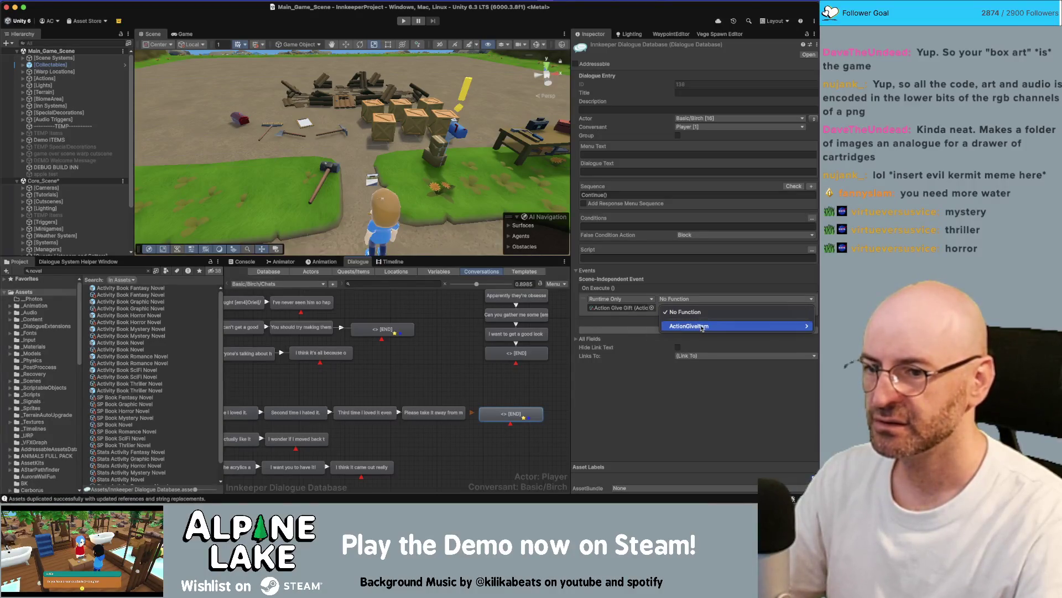
pyautogui.moveTo(702, 327)
pyautogui.click(627, 345)
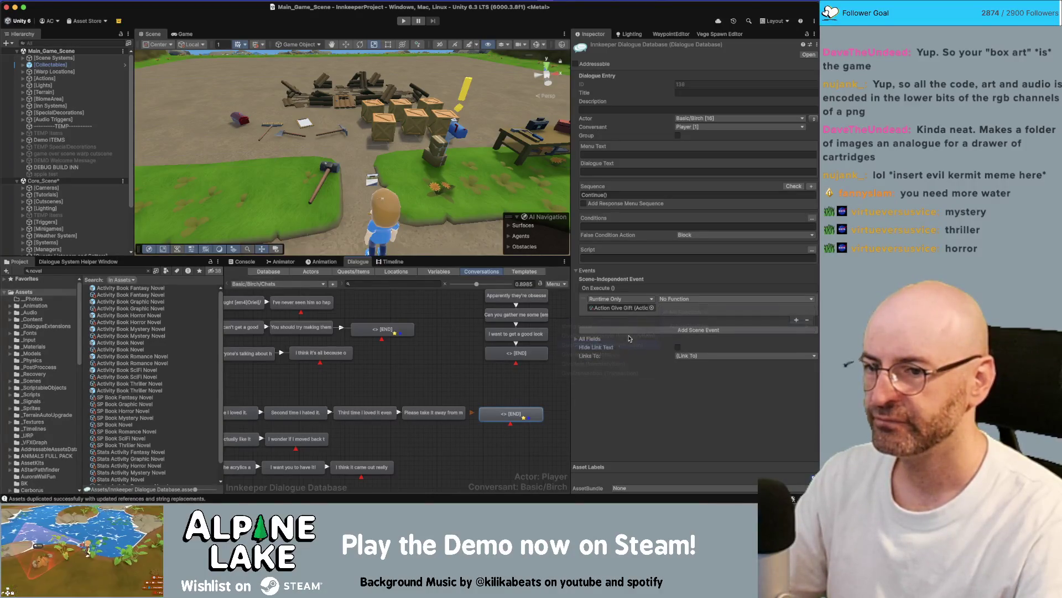
pyautogui.click(811, 309)
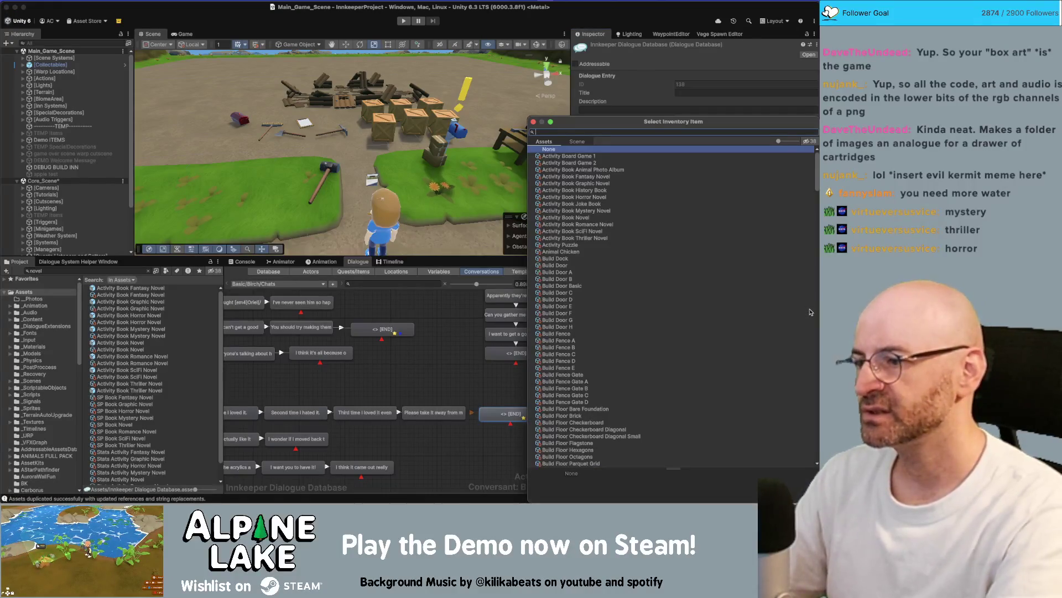
pyautogui.write('horror')
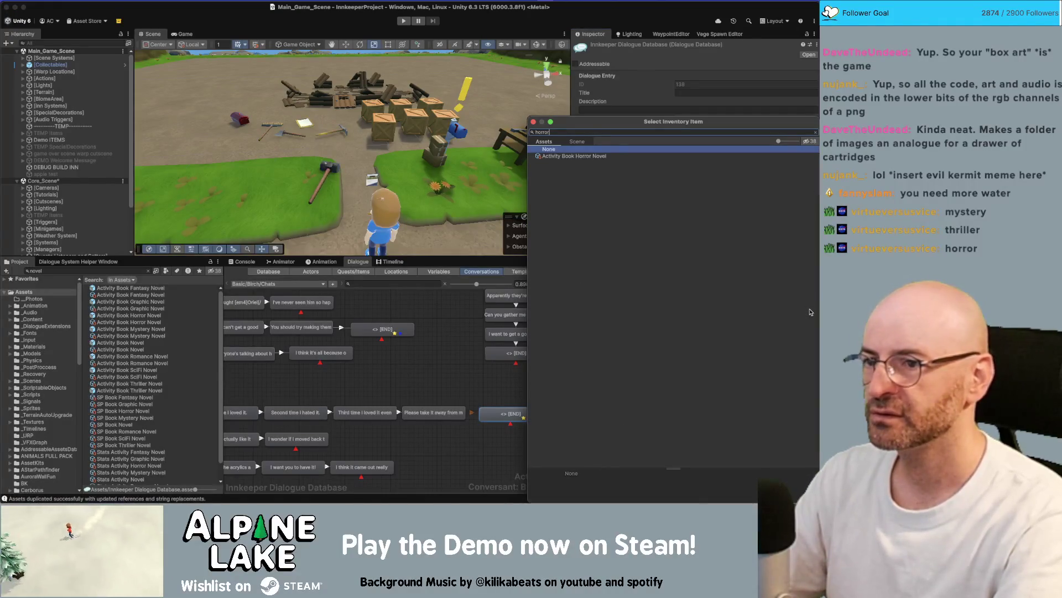
pyautogui.press('Down')
pyautogui.press('Return')
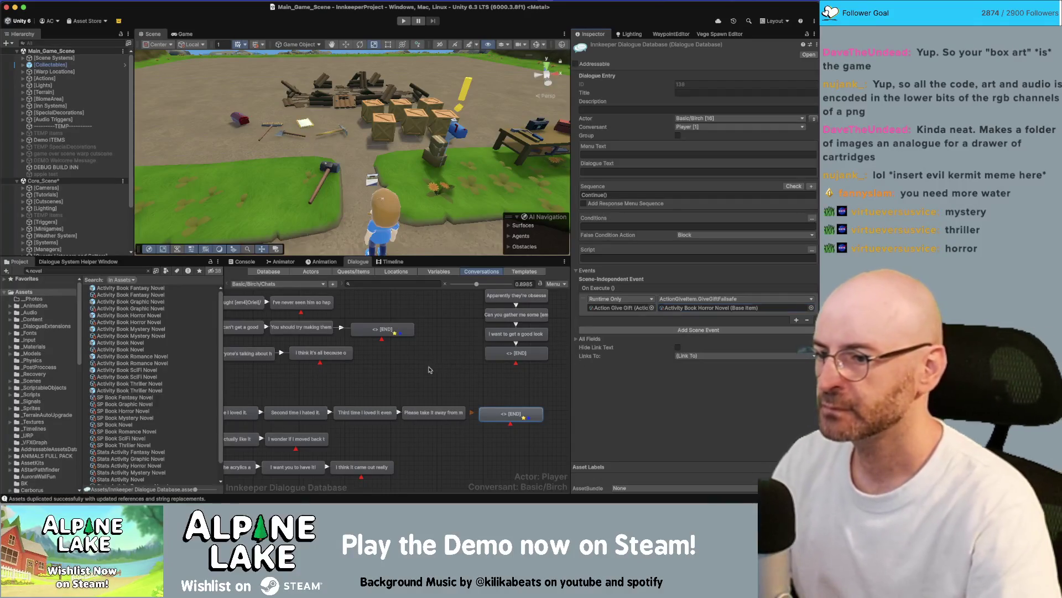
pyautogui.click(398, 381)
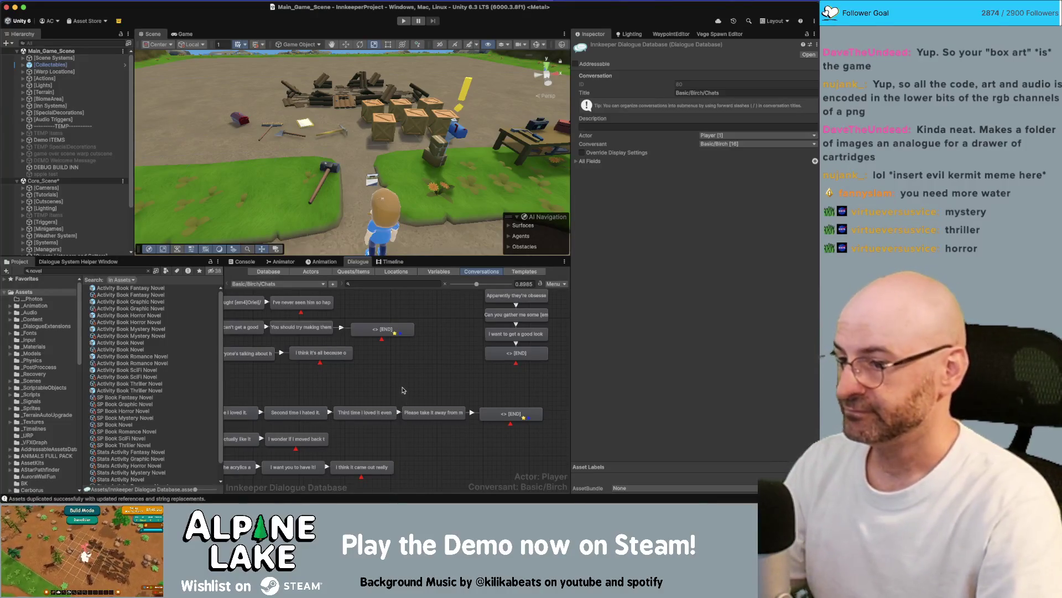
# - Pan the dialogue graph, briefly select then deselect its bottom row of nodes, and focus the Project search
pyautogui.scroll(-5, 402, 390)
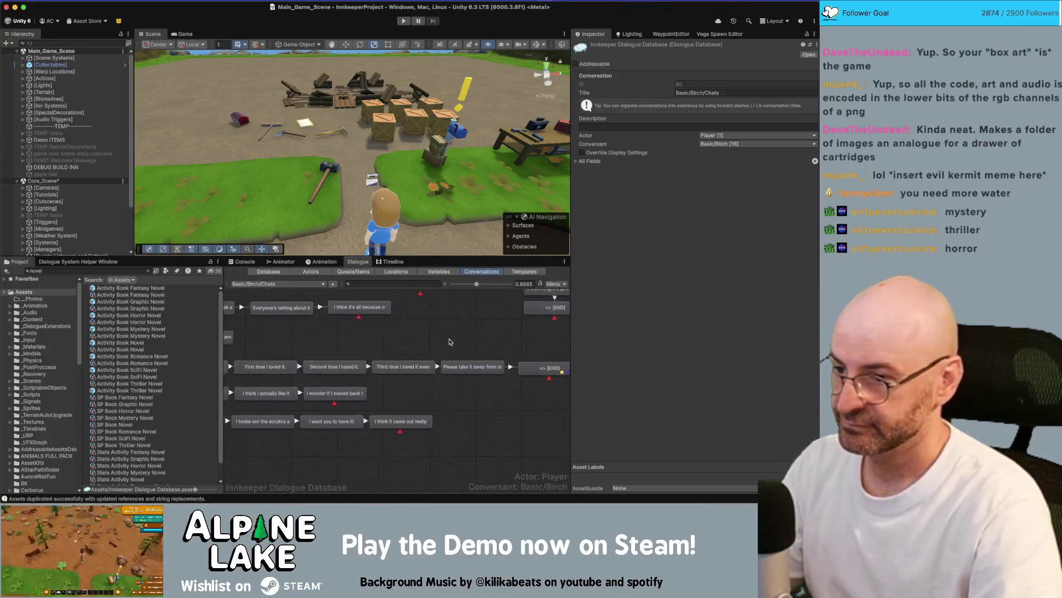
pyautogui.moveTo(380, 450)
pyautogui.mouseDown()
pyautogui.moveTo(430, 411)
pyautogui.moveTo(461, 411)
pyautogui.mouseUp()
pyautogui.click(468, 381)
pyautogui.moveTo(345, 396); pyautogui.dragTo(521, 371)
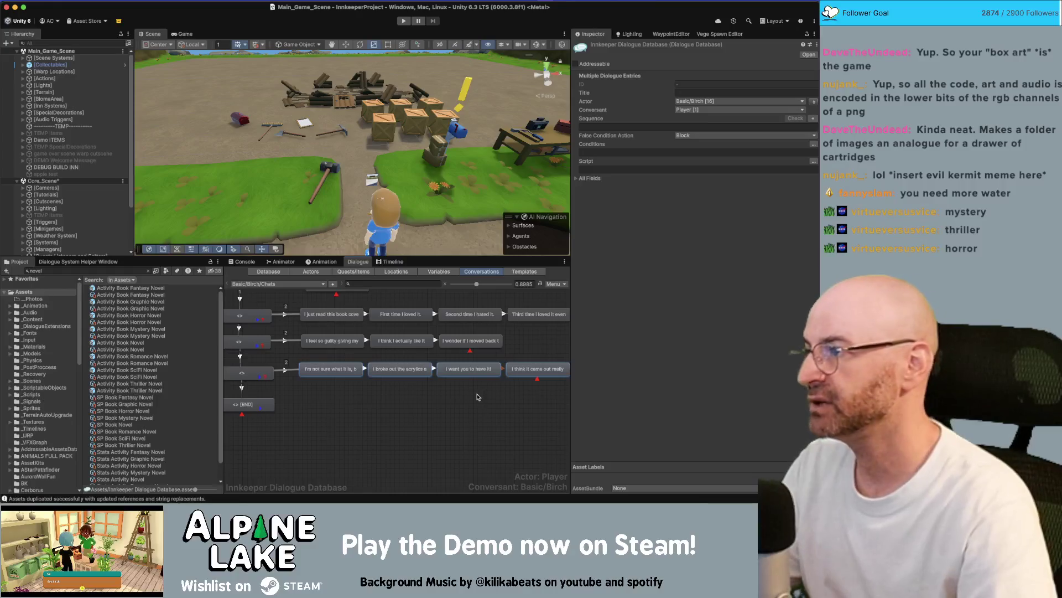
pyautogui.click(455, 409)
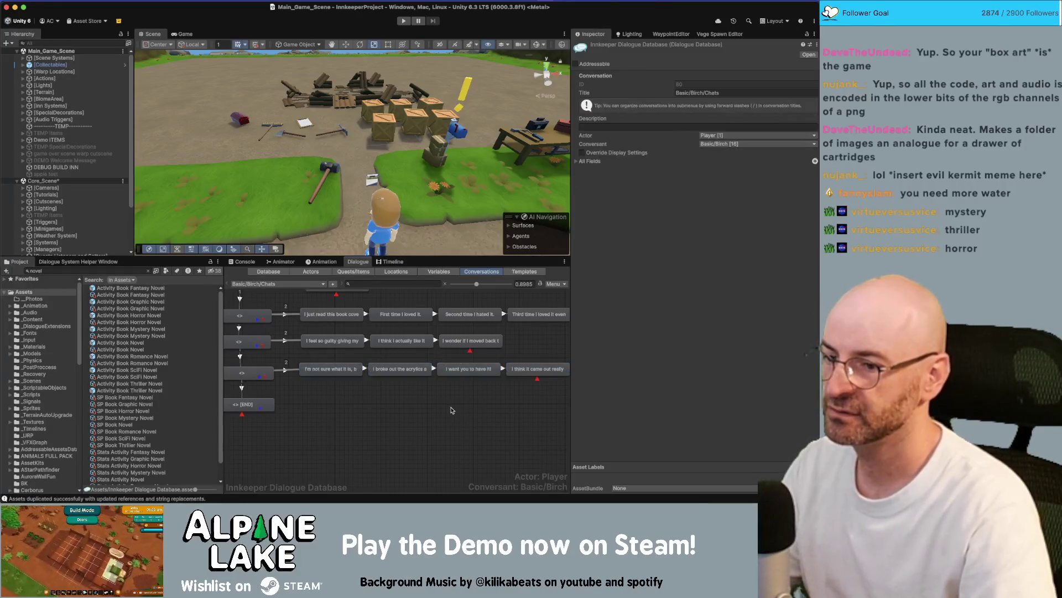
pyautogui.moveTo(455, 410); pyautogui.dragTo(400, 409)
pyautogui.click(59, 270)
pyautogui.write('pika')
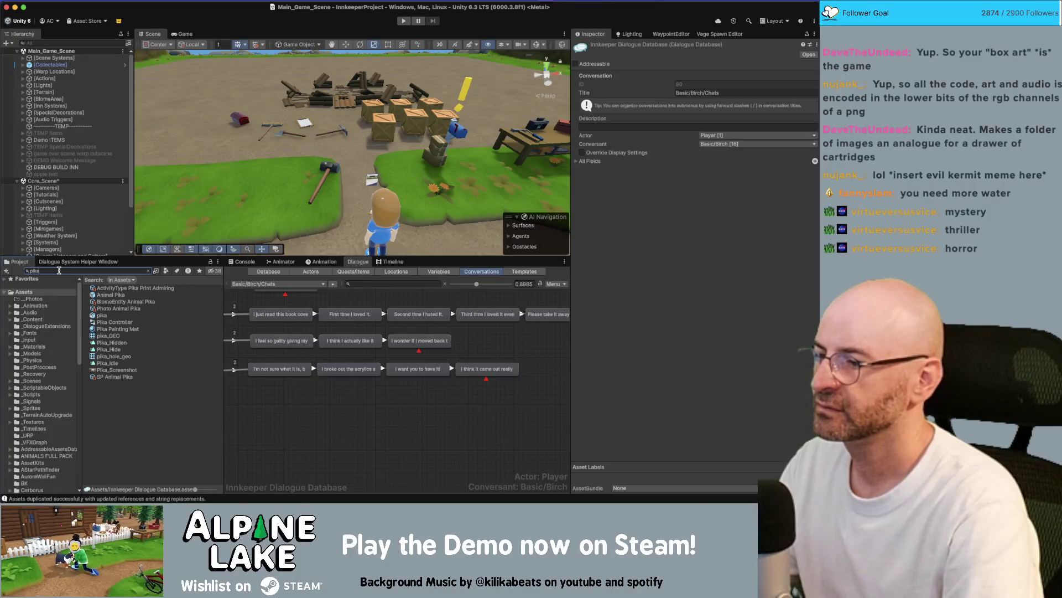
# - Search the Project for animal paintings and select the three Decor Animal Painting A assets
pyautogui.doubleClick(58, 270)
pyautogui.write('animal')
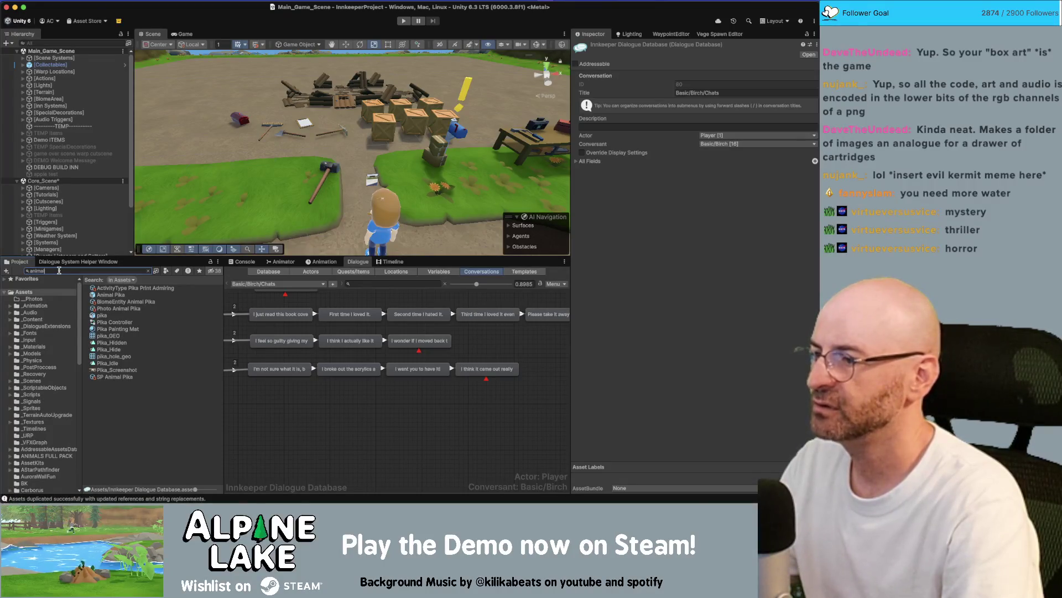
pyautogui.write(' photo')
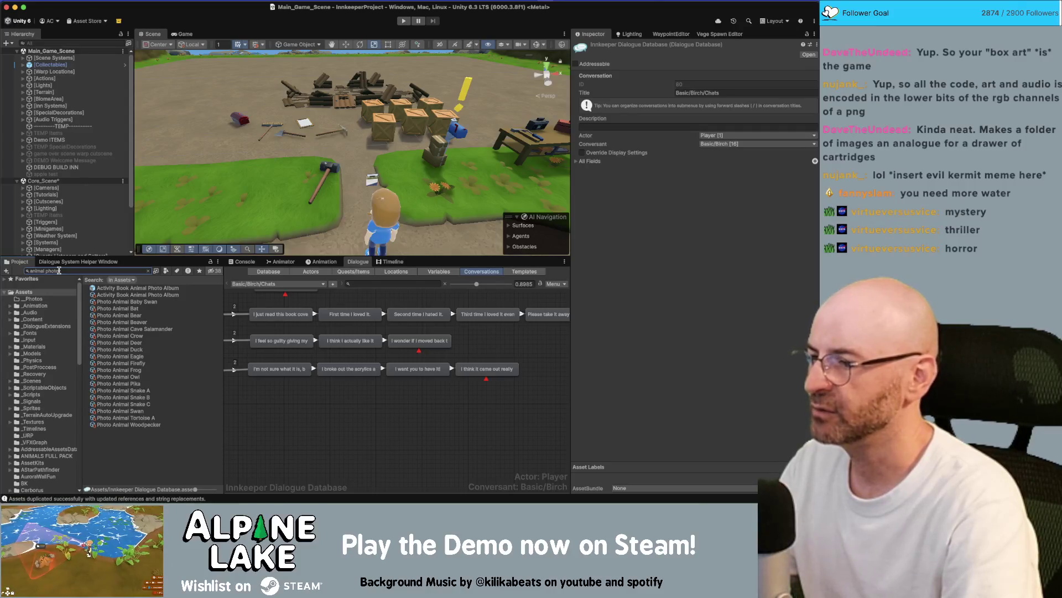
pyautogui.press('BackSpace')
pyautogui.press('BackSpace')
pyautogui.press('BackSpace')
pyautogui.press('BackSpace')
pyautogui.write('ainting')
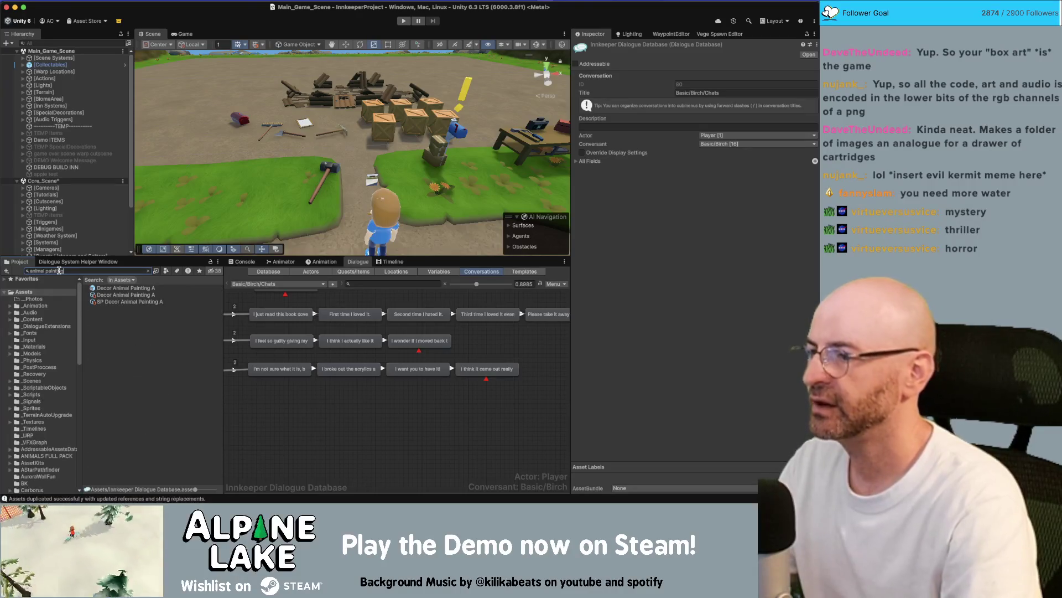
pyautogui.click(116, 288)
pyautogui.keyDown('shift'); pyautogui.click(113, 294); pyautogui.keyUp('shift')
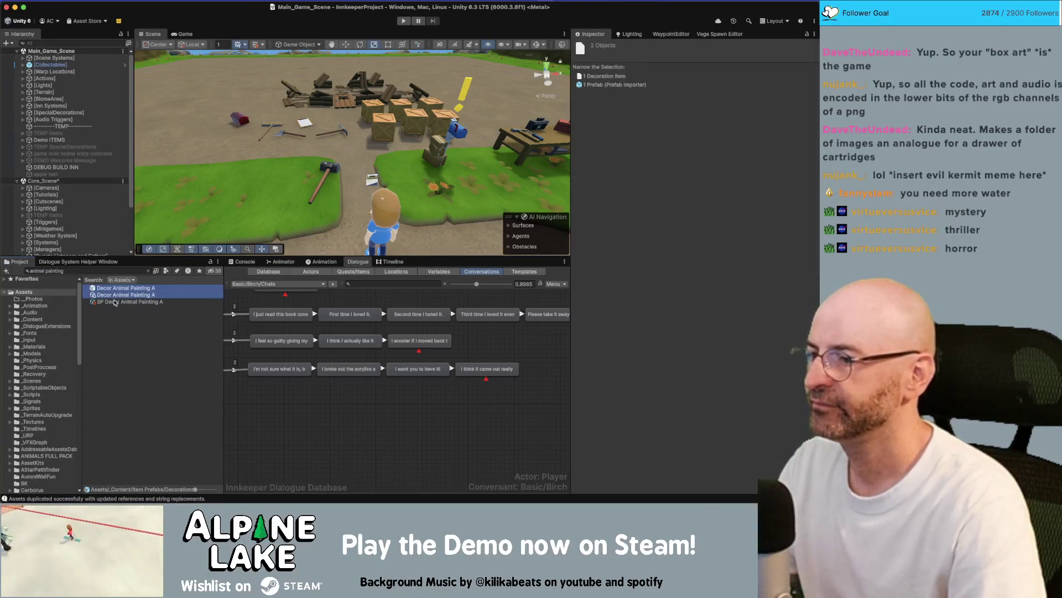
pyautogui.keyDown('shift'); pyautogui.click(114, 302); pyautogui.keyUp('shift')
pyautogui.rightClick(105, 298)
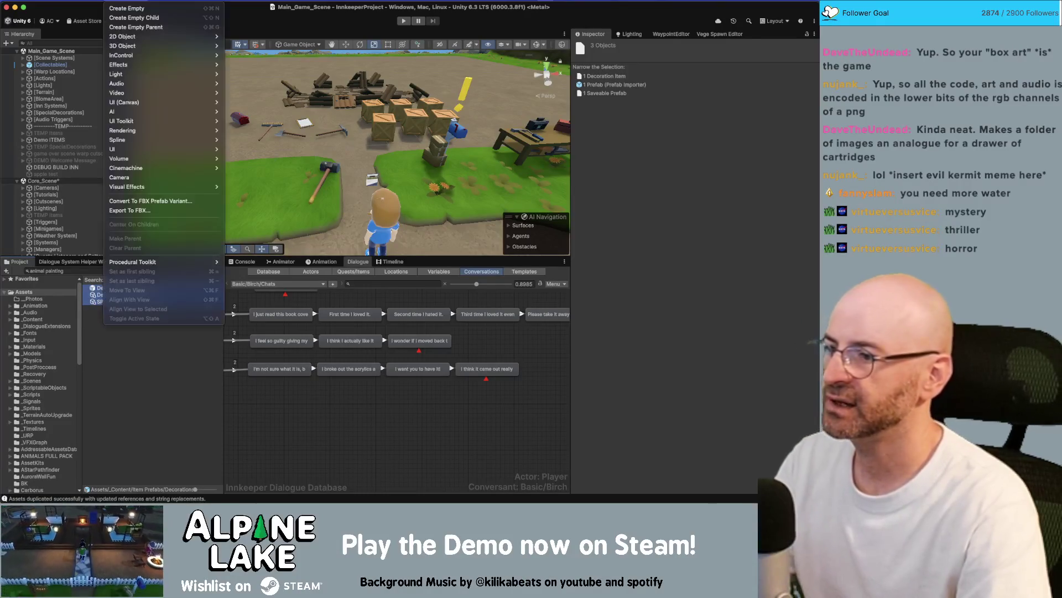
pyautogui.rightClick(121, 294)
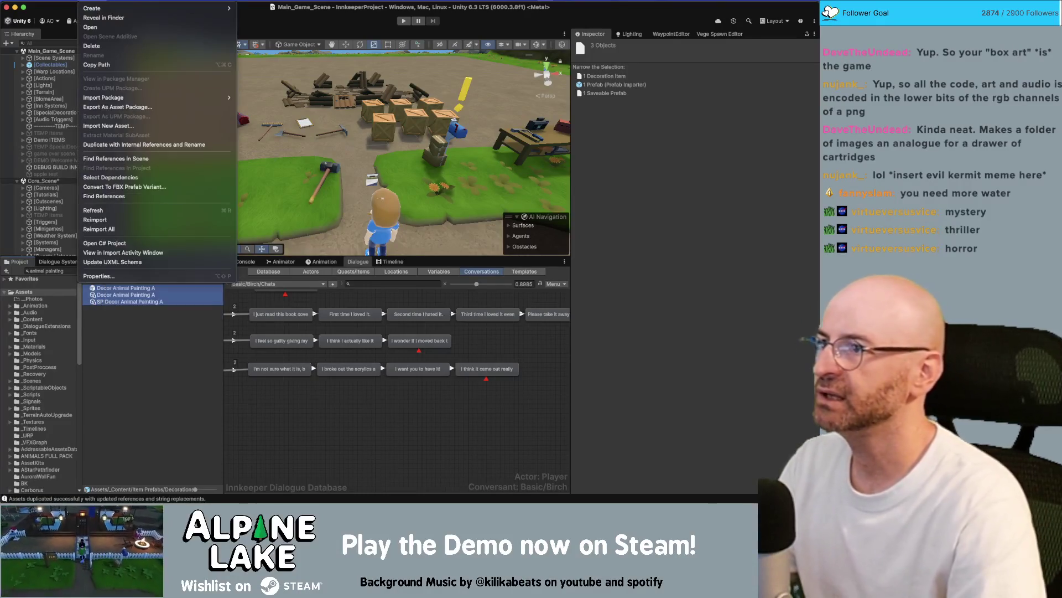
# - Duplicate them with internal references, replacing 'Painting A' with 'Painting B', and inspect the new prefab
pyautogui.click(125, 144)
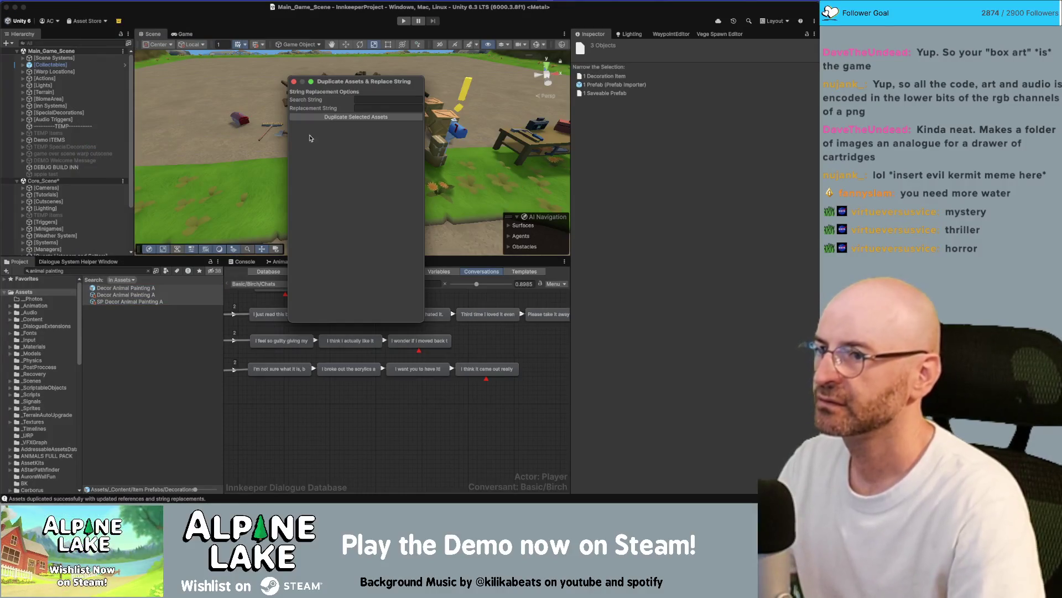
pyautogui.click(363, 98)
pyautogui.write('Painting A')
pyautogui.press('Tab')
pyautogui.write('Pa')
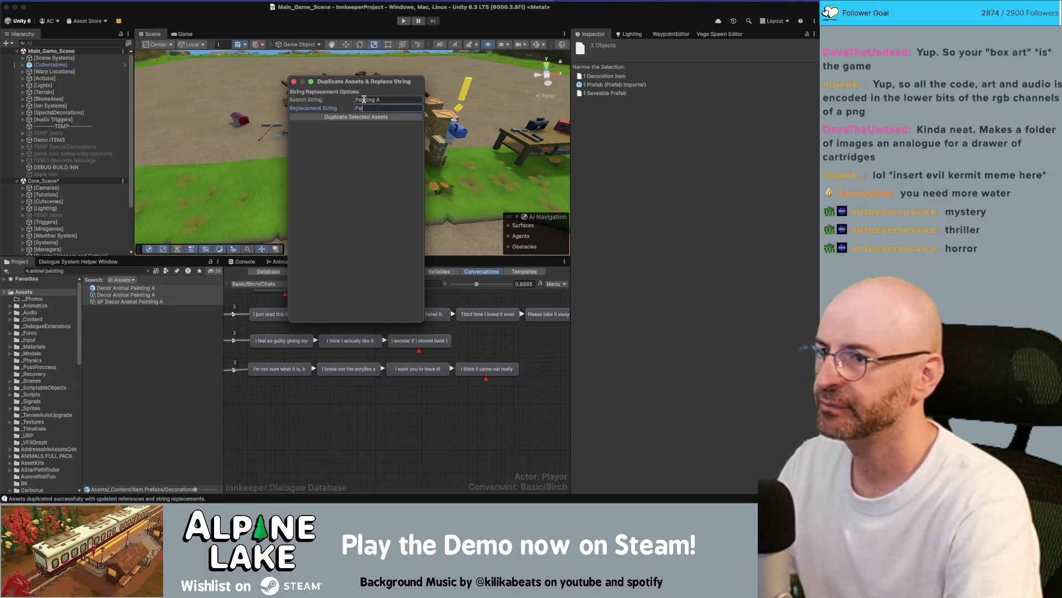
pyautogui.write('inting B')
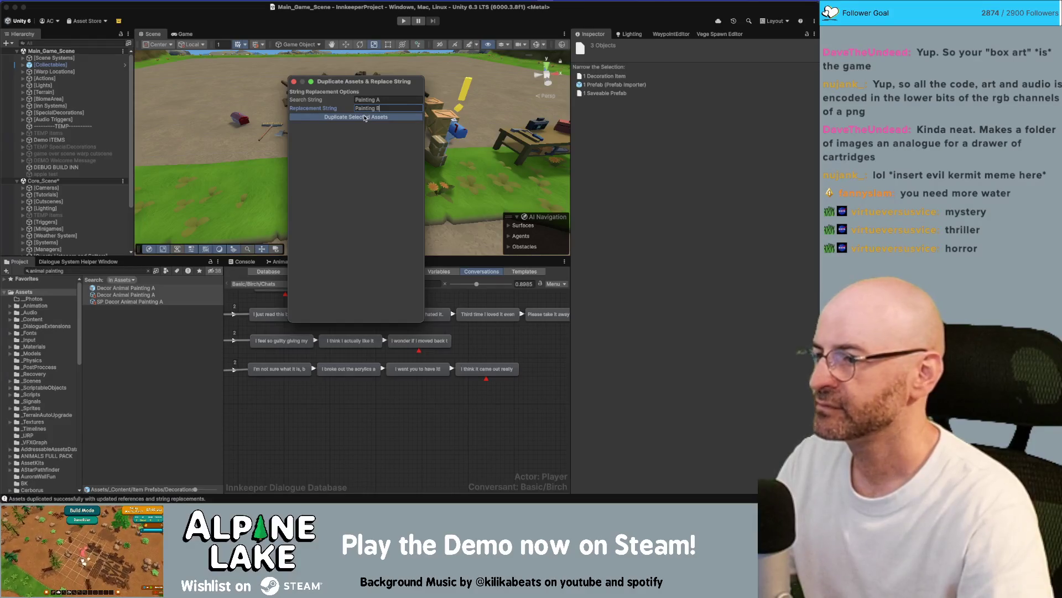
pyautogui.click(162, 301)
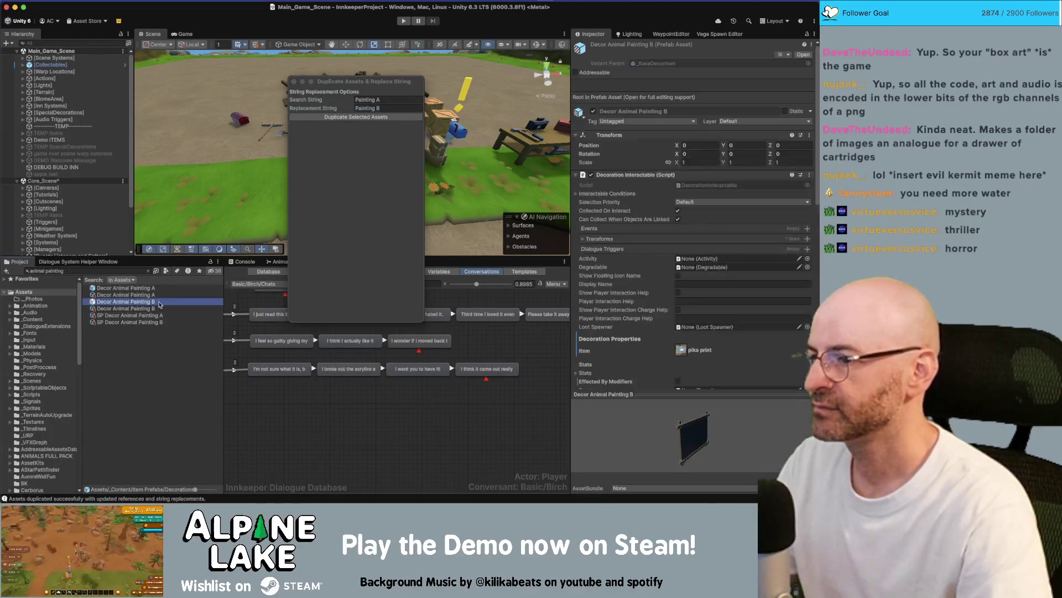
pyautogui.moveTo(639, 416); pyautogui.dragTo(725, 415)
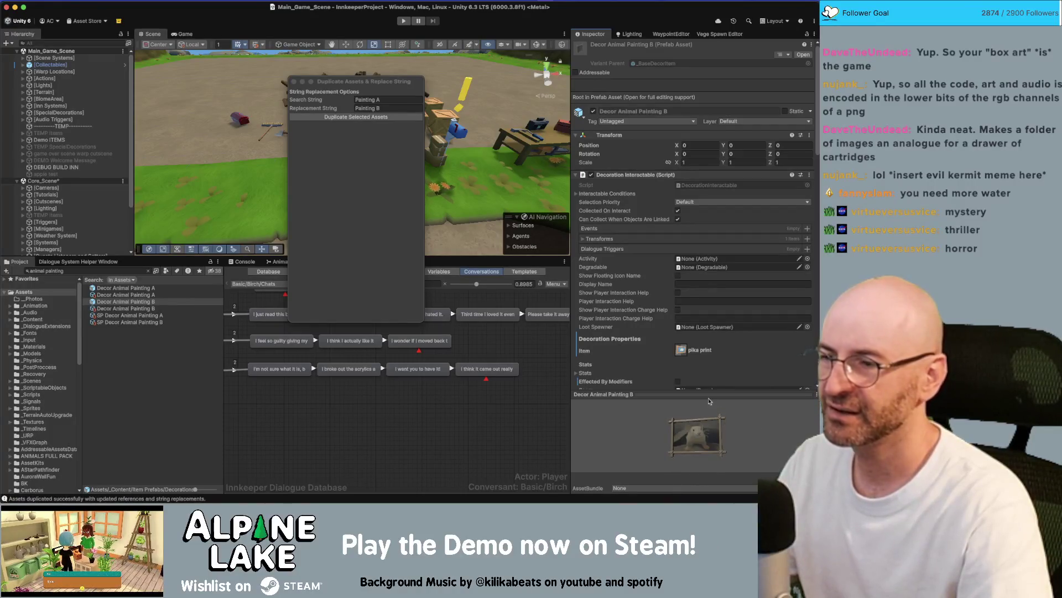
pyautogui.click(293, 82)
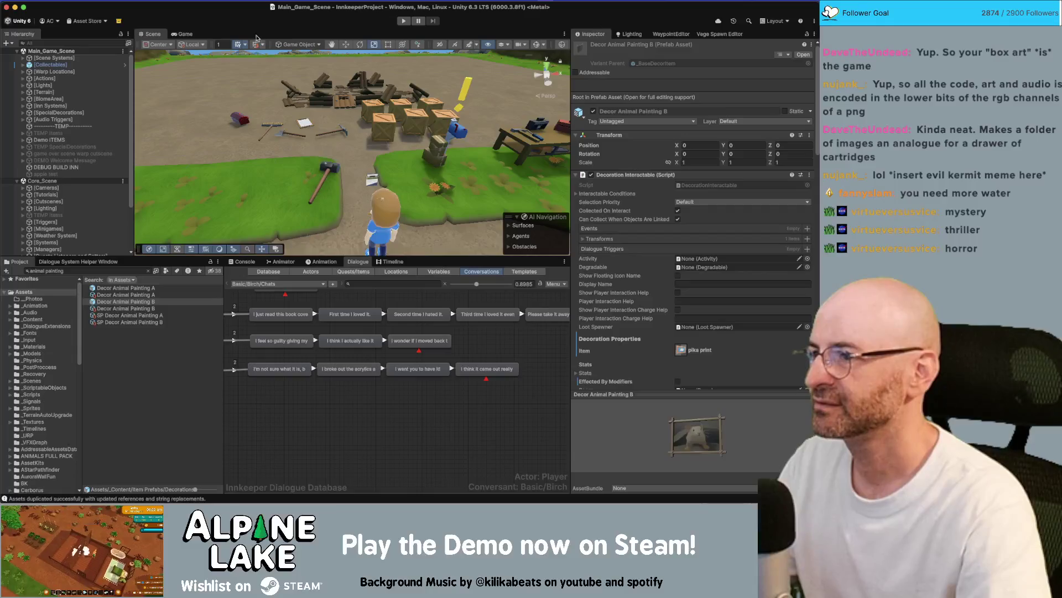
# - Collapse Main_Game_Scene, search 'scene' and drag VisitorCenter_Scene into the Hierarchy
pyautogui.moveTo(249, 157); pyautogui.dragTo(281, 177)
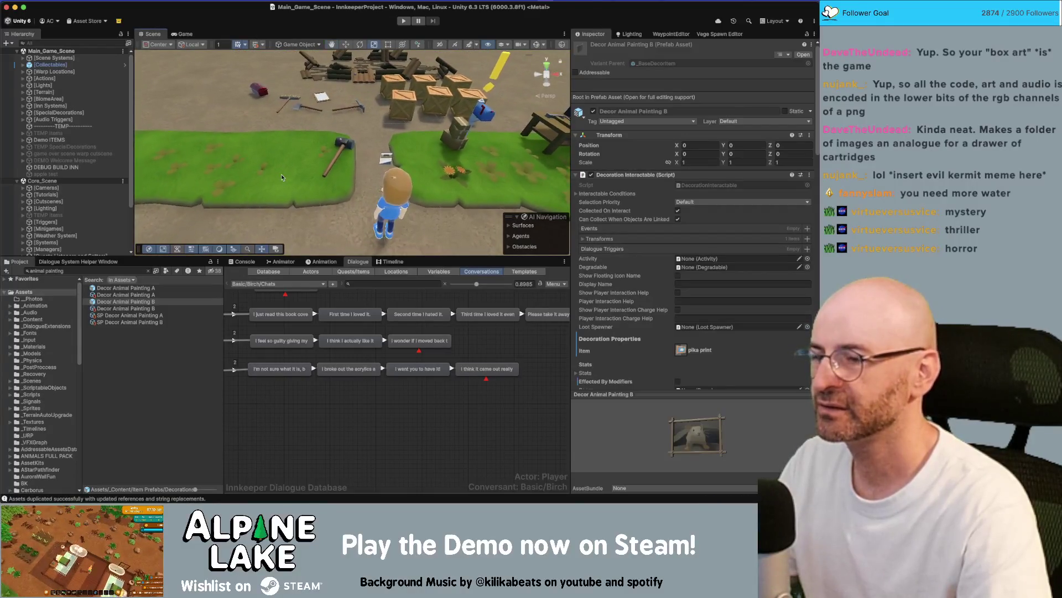
pyautogui.press('super+f')
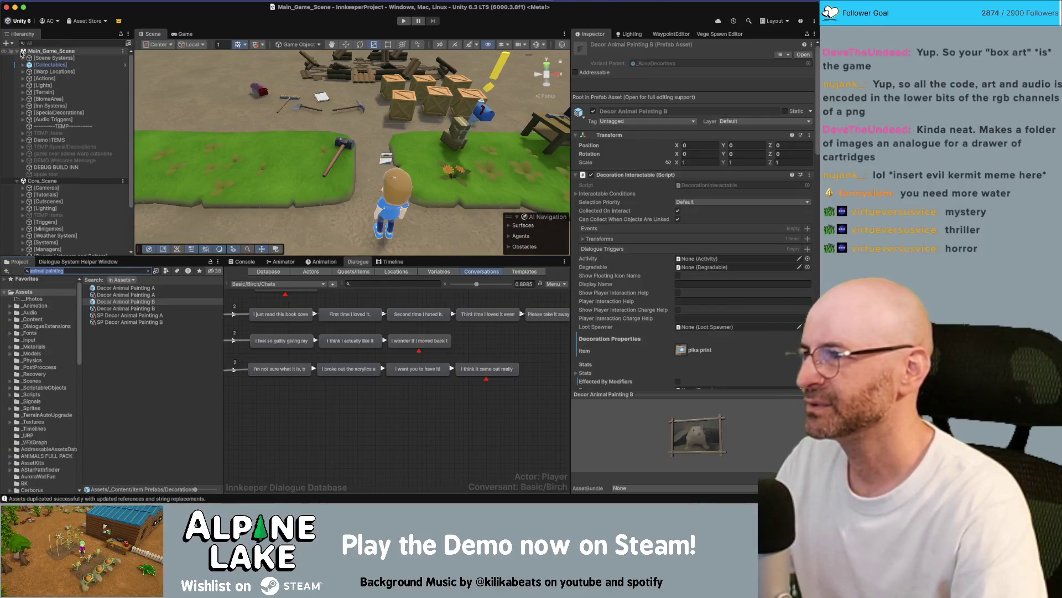
pyautogui.click(17, 51)
pyautogui.moveTo(387, 122)
pyautogui.mouseDown()
pyautogui.moveTo(410, 60)
pyautogui.moveTo(298, 75)
pyautogui.moveTo(310, 83)
pyautogui.mouseUp()
pyautogui.click(76, 270)
pyautogui.press('BackSpace')
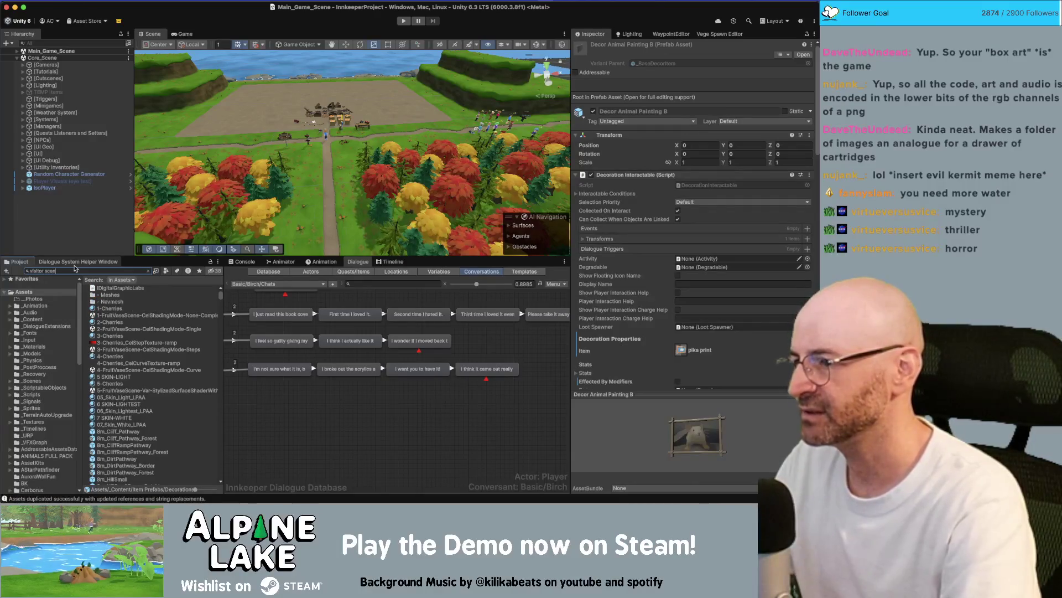
pyautogui.write('scene')
pyautogui.click(113, 309)
pyautogui.moveTo(113, 311); pyautogui.dragTo(76, 229)
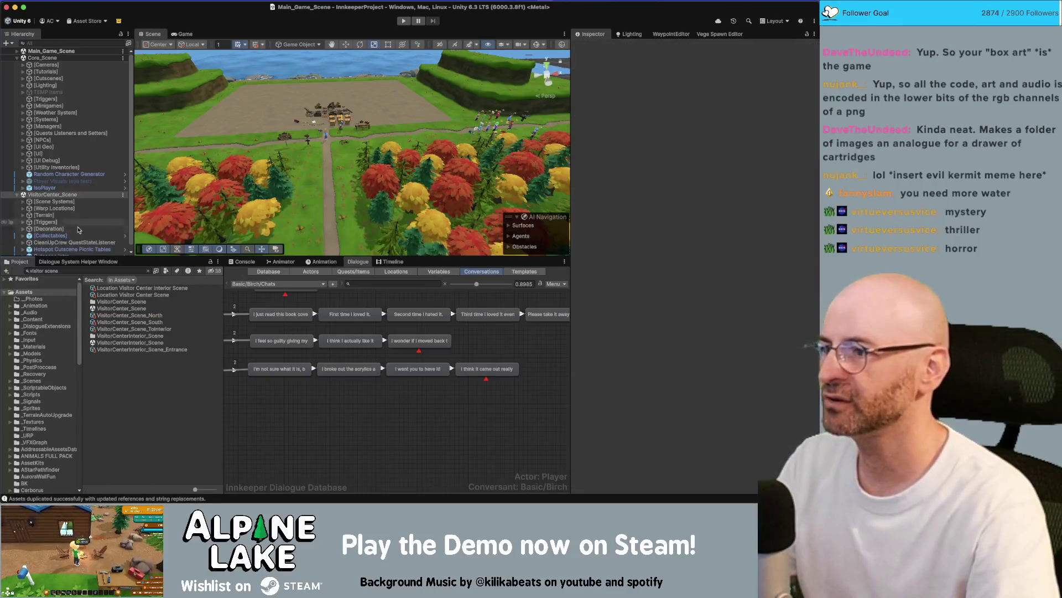
# - Orbit and zoom the Scene view onto the picnic tables, then search the Project for 'beaver'
pyautogui.moveTo(396, 95)
pyautogui.mouseDown()
pyautogui.moveTo(486, 99)
pyautogui.moveTo(418, 137)
pyautogui.moveTo(239, 131)
pyautogui.mouseUp()
pyautogui.scroll(-10, 239, 133)
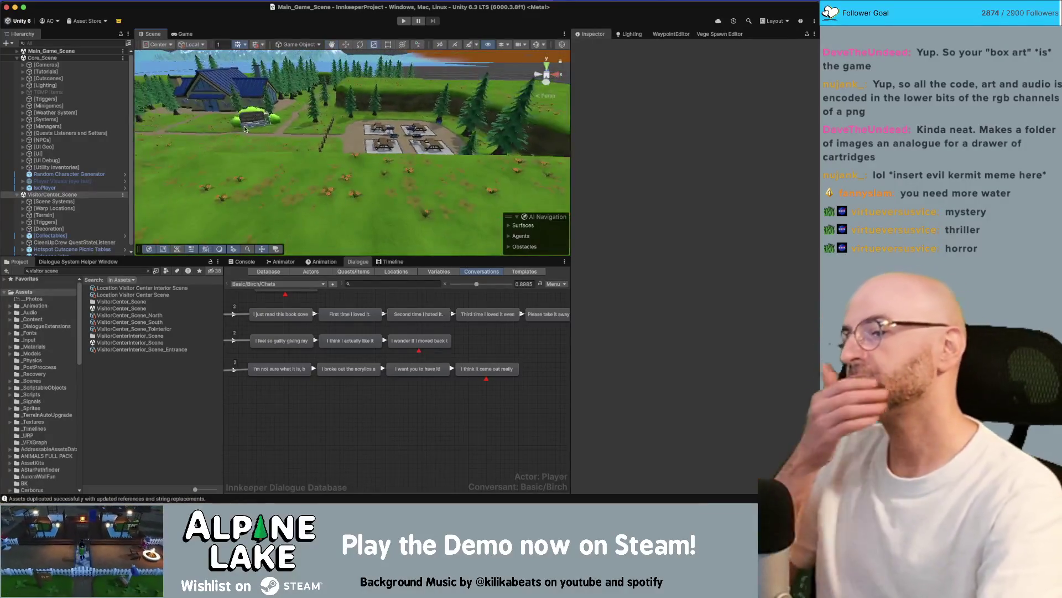
pyautogui.moveTo(240, 143)
pyautogui.mouseDown()
pyautogui.moveTo(329, 202)
pyautogui.moveTo(438, 134)
pyautogui.mouseUp()
pyautogui.moveTo(309, 150)
pyautogui.mouseDown()
pyautogui.moveTo(403, 79)
pyautogui.moveTo(357, 115)
pyautogui.mouseUp()
pyautogui.scroll(3, 357, 115)
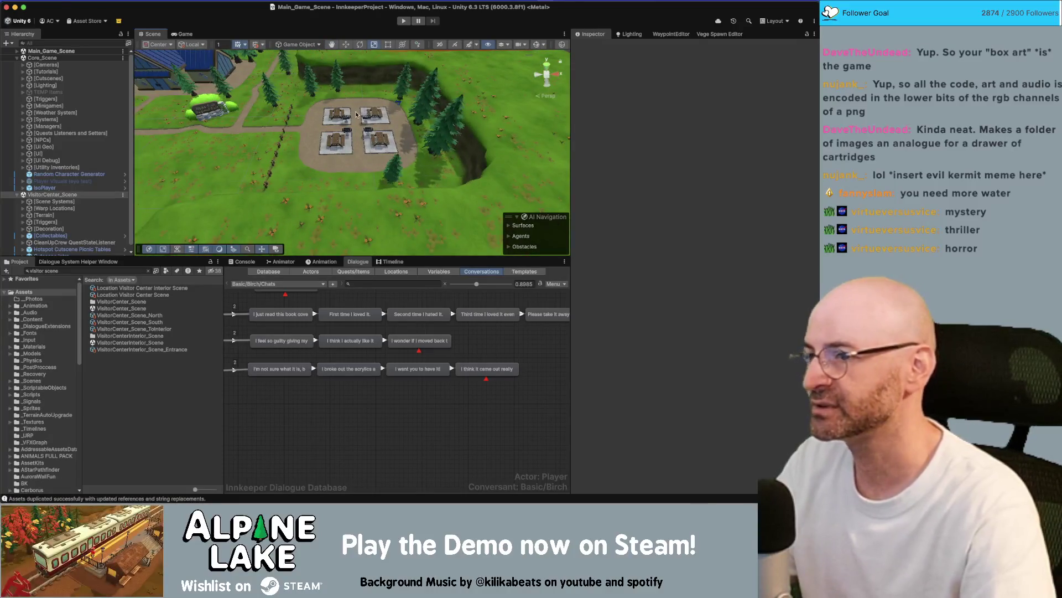
pyautogui.scroll(10, 356, 114)
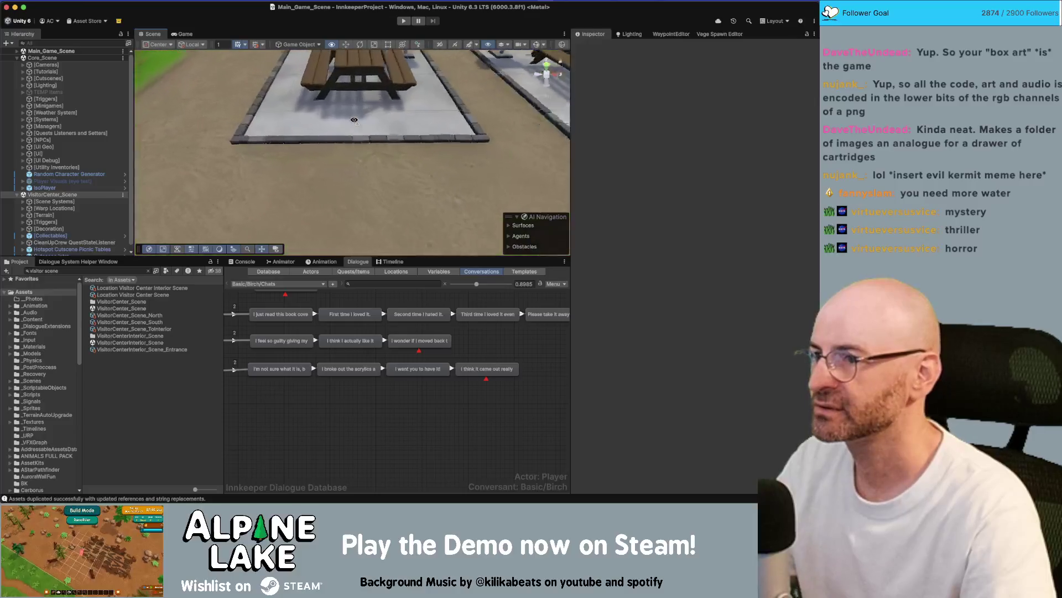
pyautogui.scroll(-10, 354, 120)
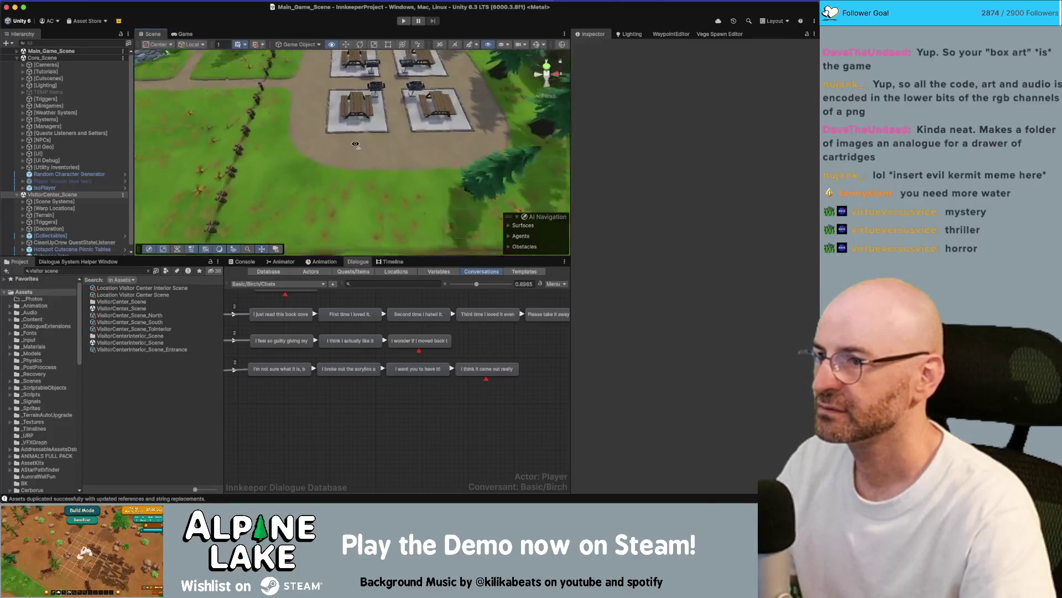
pyautogui.scroll(10, 356, 145)
pyautogui.click(93, 269)
pyautogui.write('beaver')
# - Drag a Beaver prefab in near the picnic table and set its Position Y to 0
pyautogui.moveTo(106, 301)
pyautogui.mouseDown()
pyautogui.moveTo(249, 166)
pyautogui.moveTo(337, 119)
pyautogui.mouseUp()
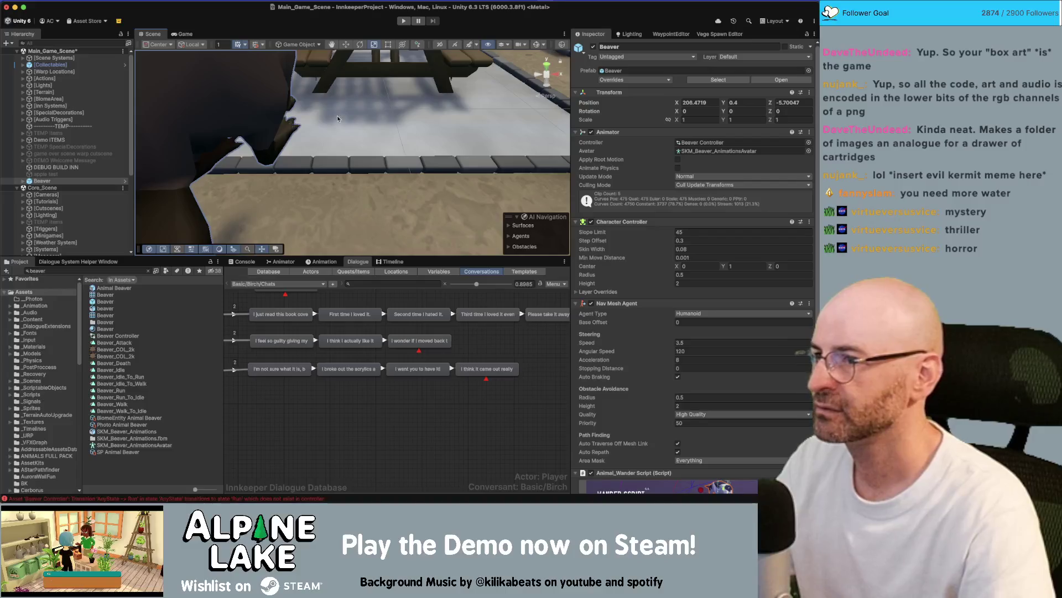
pyautogui.press('f')
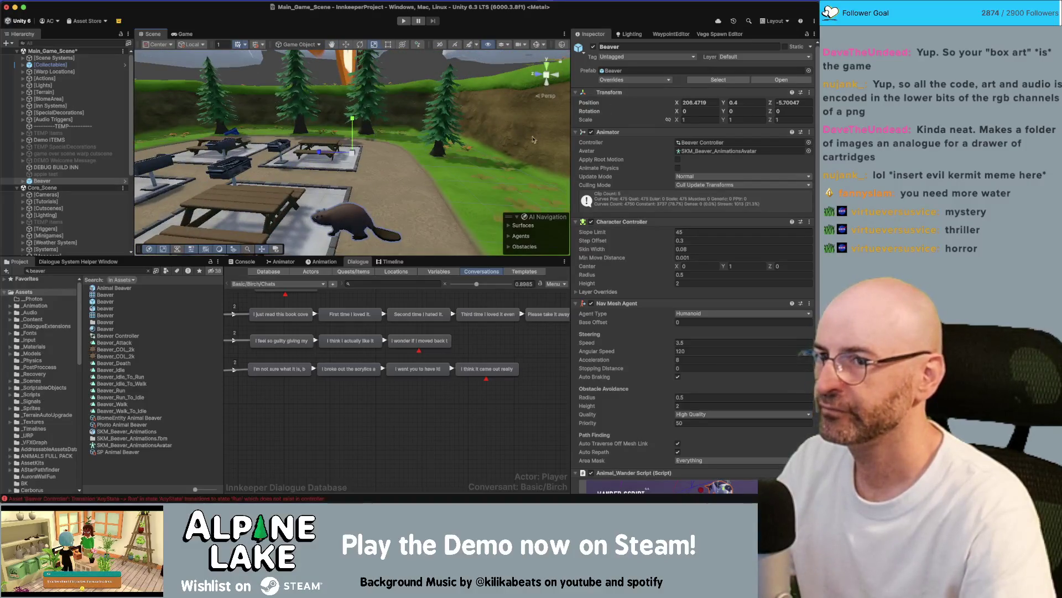
pyautogui.write('0')
pyautogui.press('Return')
pyautogui.press('f')
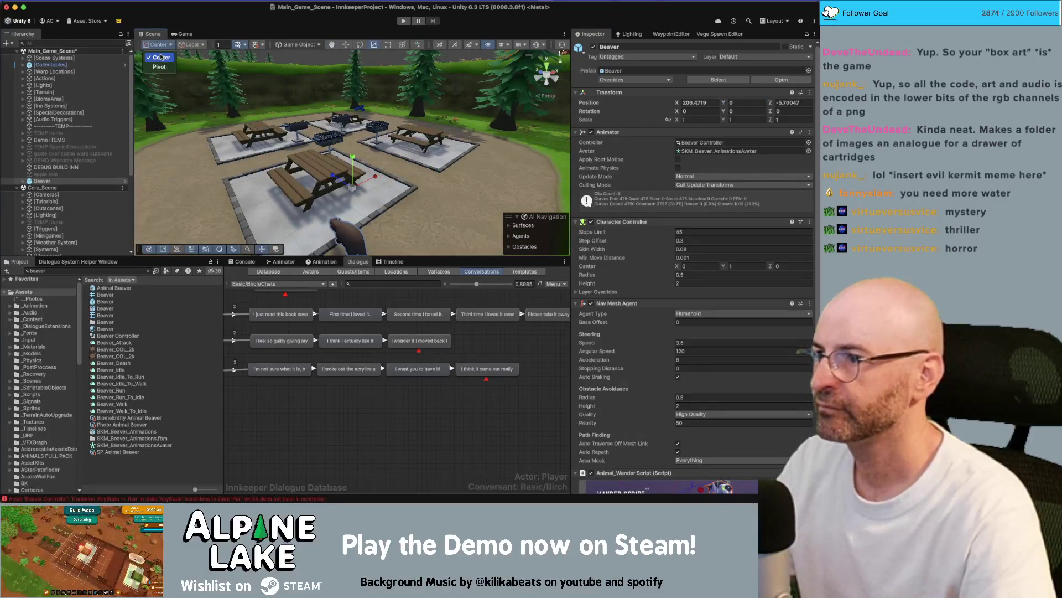
# - Switch to Pivot and place the beaver at X 207.792, Z -4.893, rotated -98.683° on Y
pyautogui.click(160, 66)
pyautogui.scroll(-2, 367, 224)
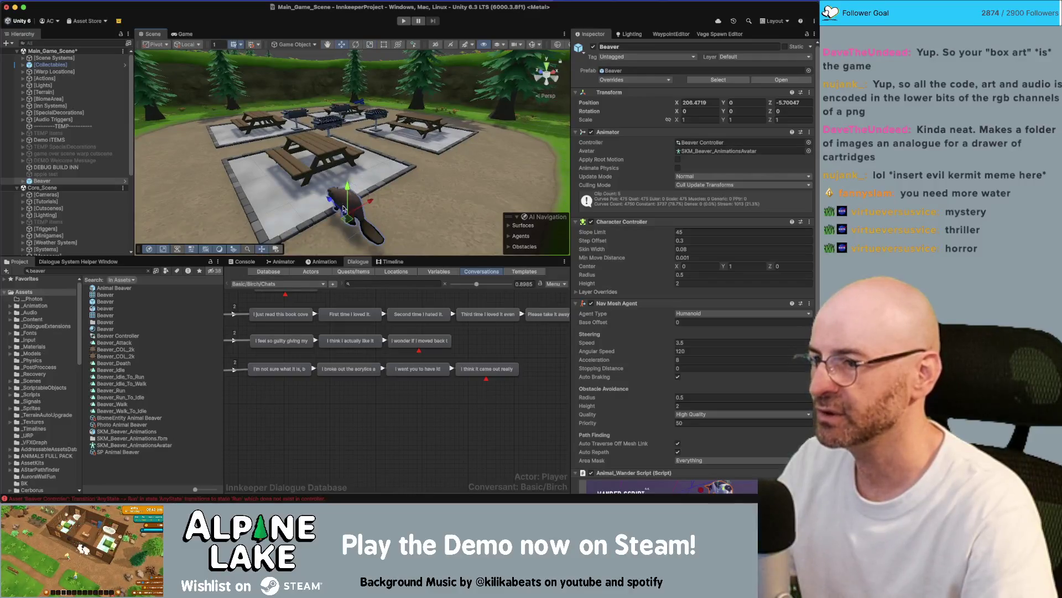
pyautogui.moveTo(343, 209)
pyautogui.mouseDown()
pyautogui.moveTo(346, 186)
pyautogui.moveTo(513, 180)
pyautogui.mouseUp()
pyautogui.press('e')
pyautogui.press('f')
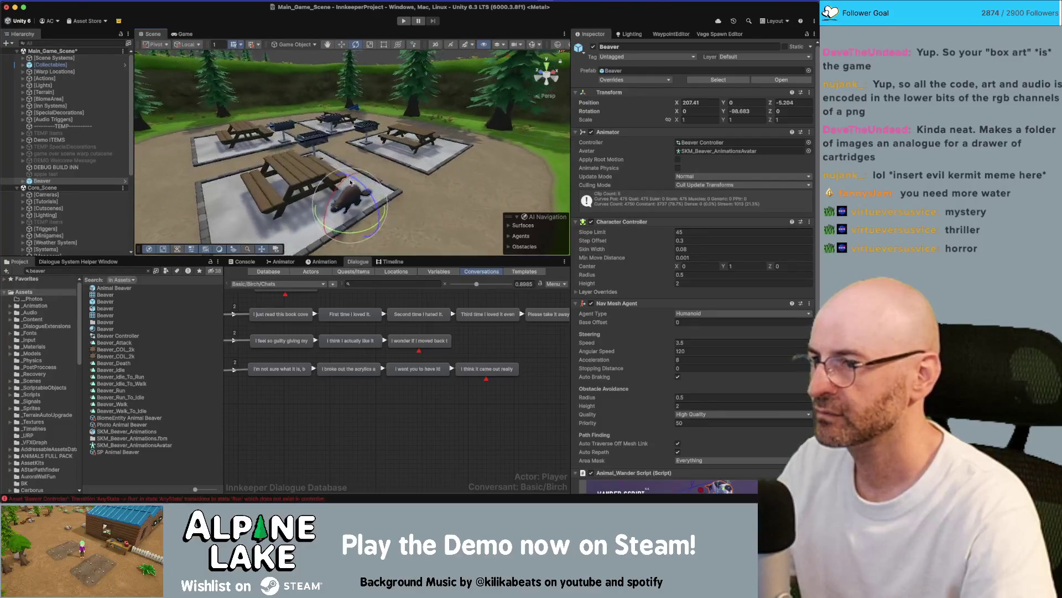
pyautogui.moveTo(348, 170)
pyautogui.mouseDown()
pyautogui.moveTo(361, 192)
pyautogui.moveTo(374, 152)
pyautogui.mouseUp()
pyautogui.press('w')
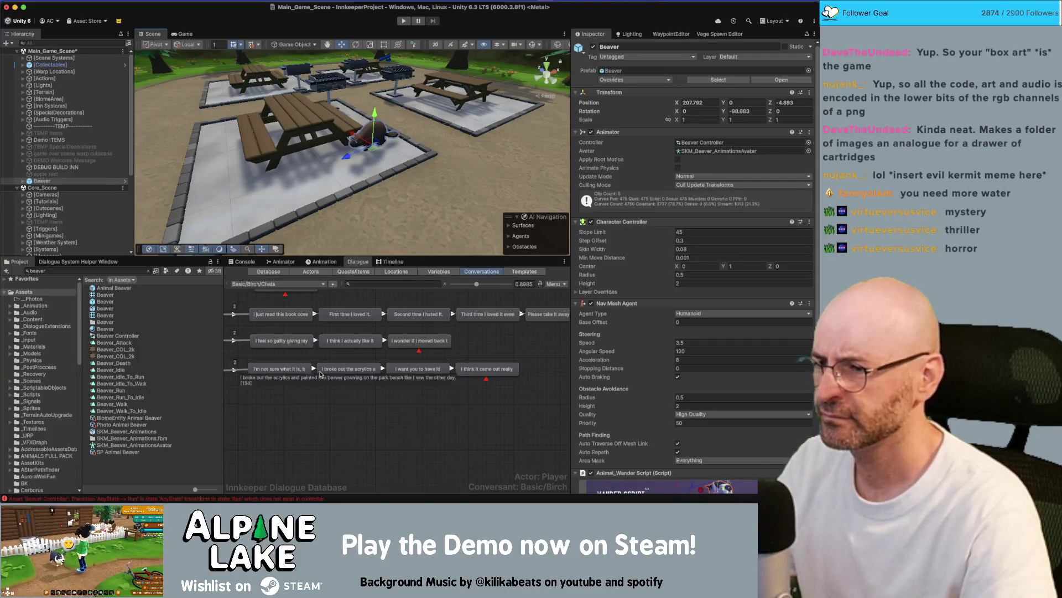
# - Review the happier-lately and beaver-painting dialogue lines, then rotate the Beaver on Y to about -121.554
pyautogui.click(294, 367)
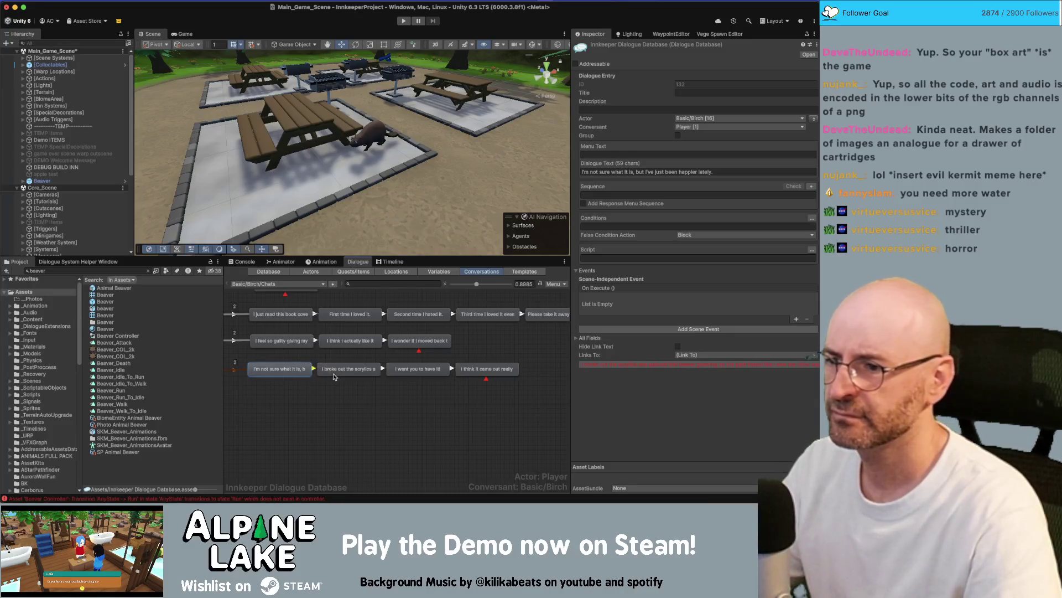
pyautogui.click(328, 370)
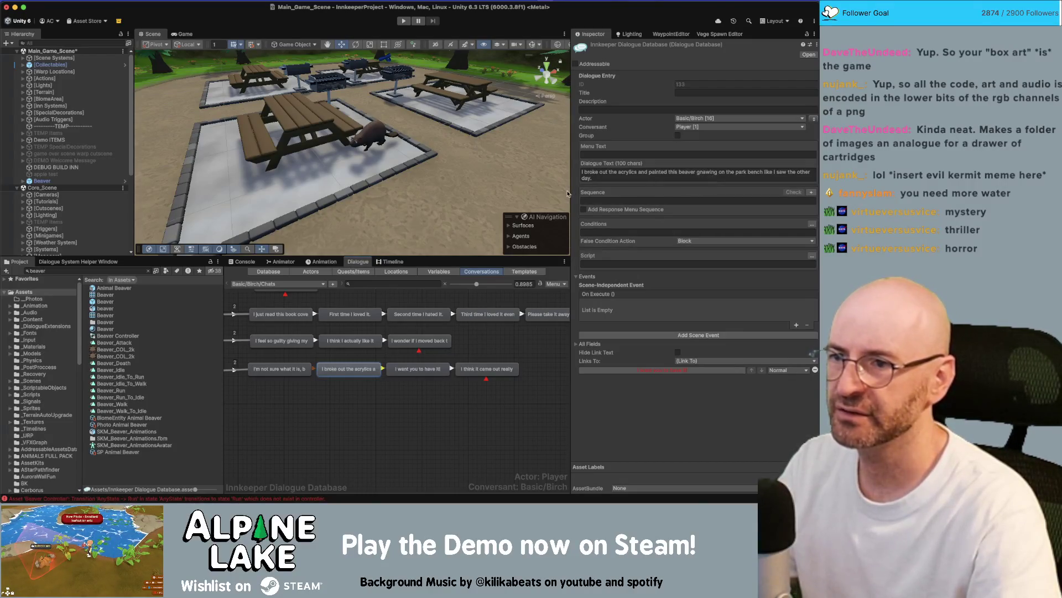
pyautogui.click(376, 133)
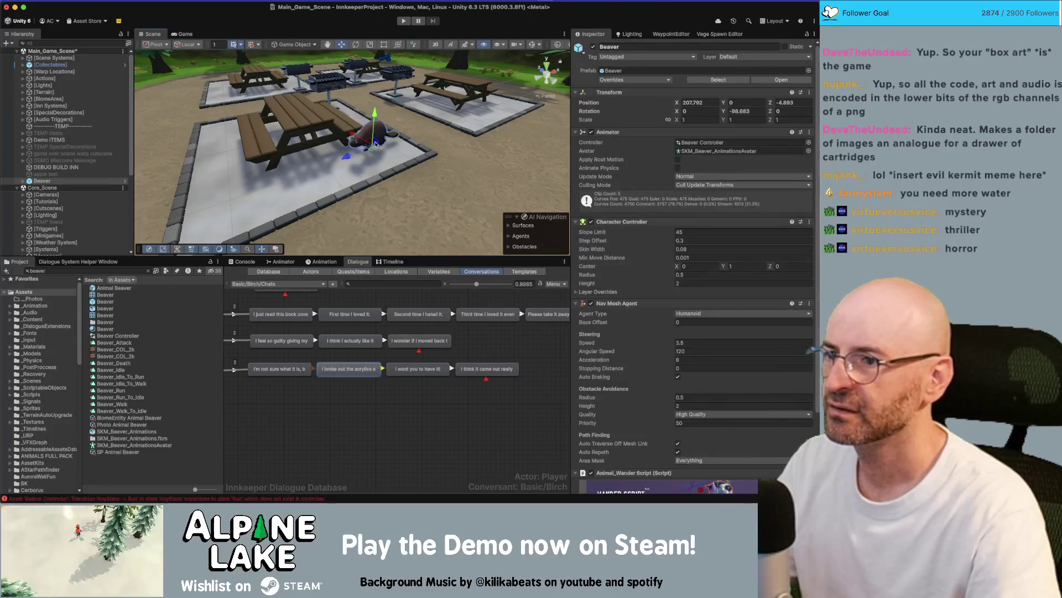
pyautogui.press('e')
pyautogui.moveTo(390, 148); pyautogui.dragTo(382, 143)
# - Lower the Beaver to Position Y -0.1 and settle it against the bench, rotated -128.099 on Y
pyautogui.press('w')
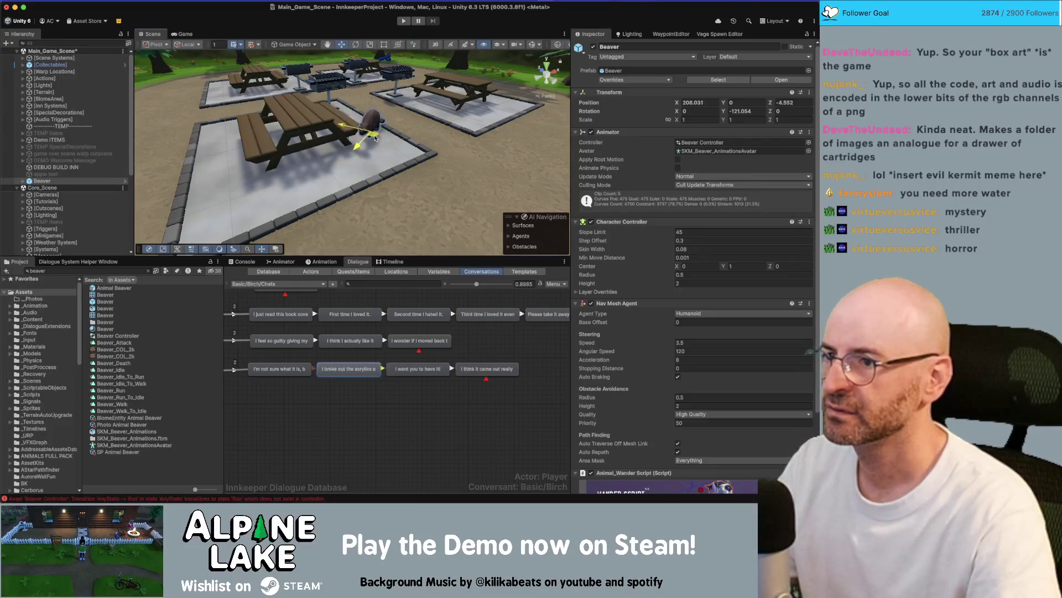
pyautogui.press('f')
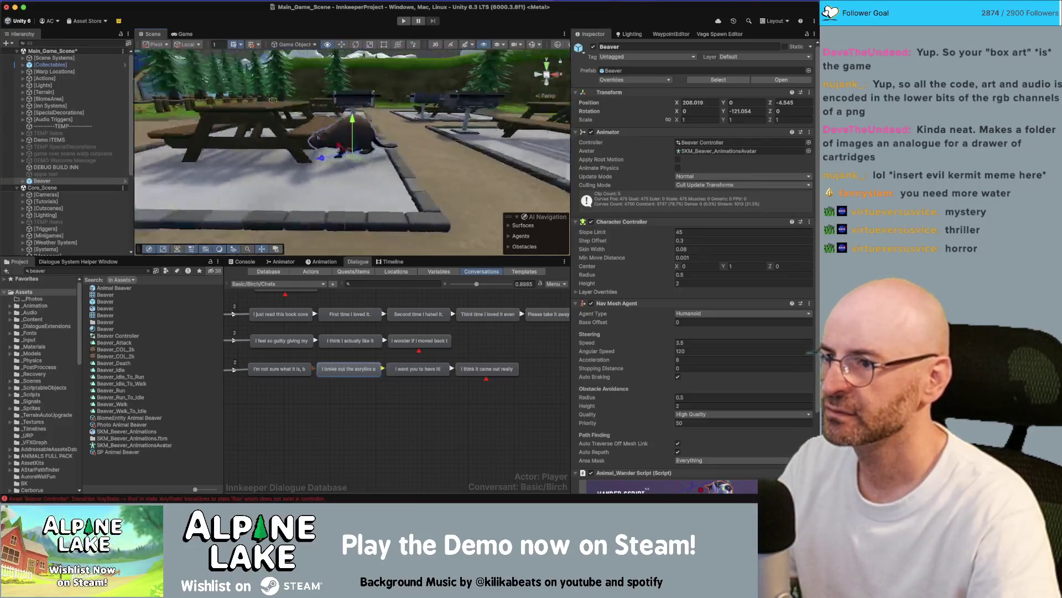
pyautogui.moveTo(387, 133); pyautogui.dragTo(434, 119)
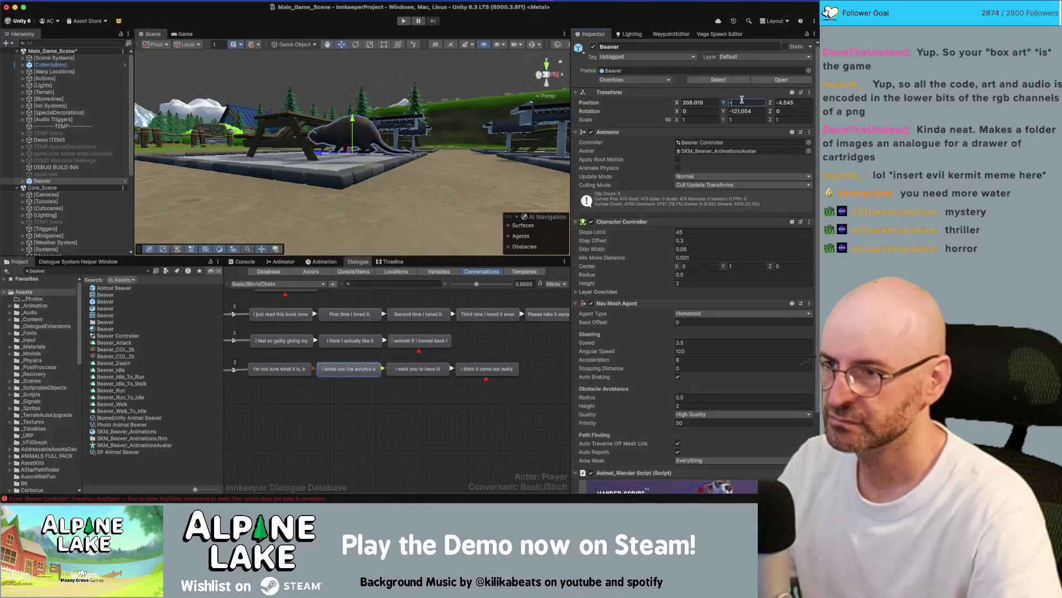
pyautogui.write('0.1')
pyautogui.press('Return')
pyautogui.moveTo(387, 138)
pyautogui.mouseDown()
pyautogui.moveTo(391, 160)
pyautogui.moveTo(348, 169)
pyautogui.moveTo(357, 176)
pyautogui.moveTo(382, 101)
pyautogui.moveTo(365, 161)
pyautogui.moveTo(356, 134)
pyautogui.mouseUp()
pyautogui.press('e')
pyautogui.press('w')
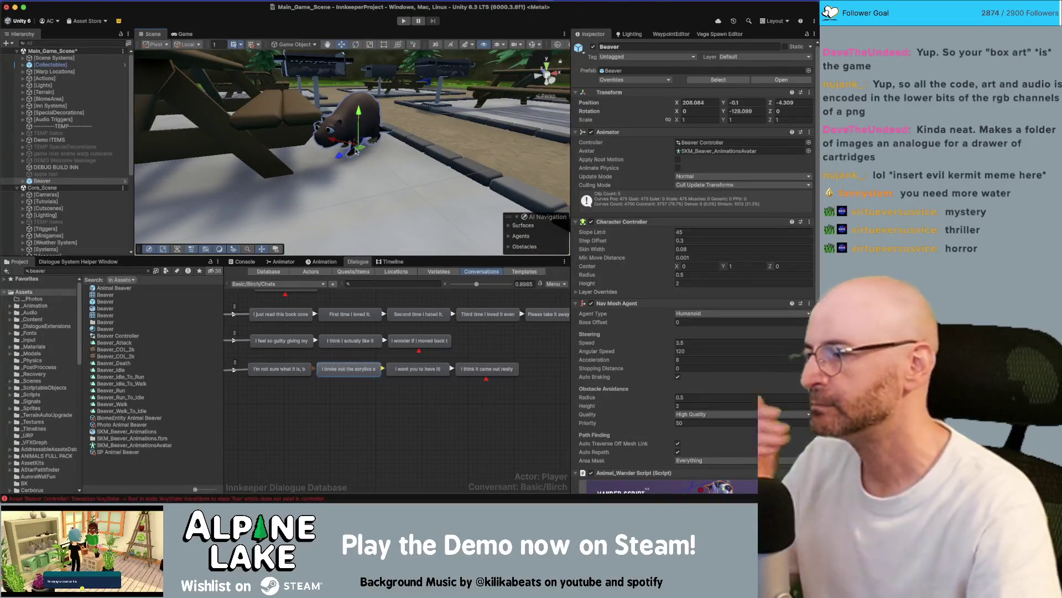
pyautogui.moveTo(355, 134)
pyautogui.mouseDown()
pyautogui.moveTo(341, 192)
pyautogui.moveTo(416, 106)
pyautogui.moveTo(443, 129)
pyautogui.mouseUp()
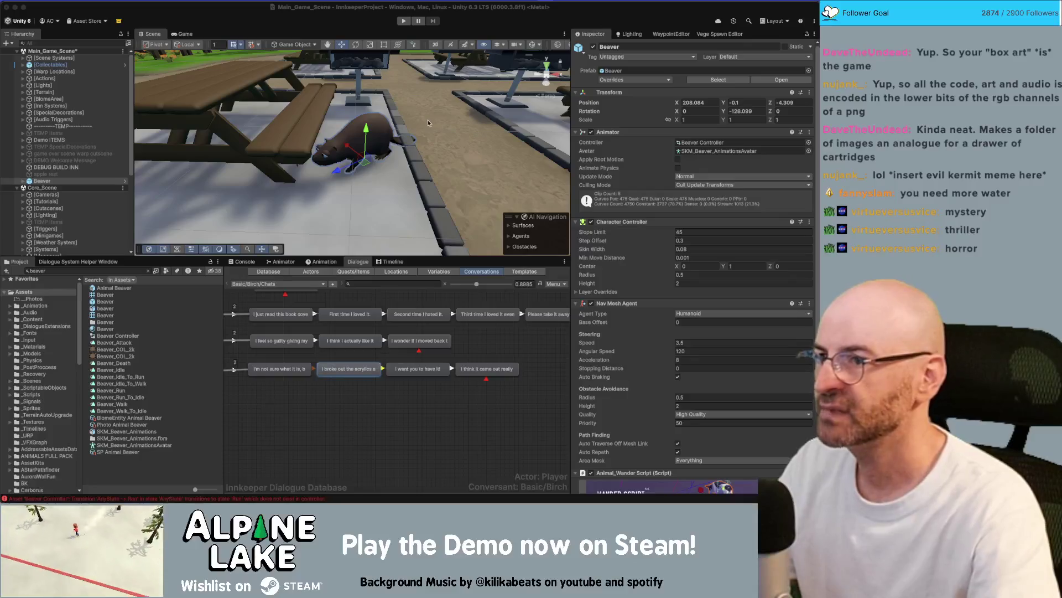
# - Open the beaver's Animation timeline and load the Beaver_Attack clip
pyautogui.scroll(2, 415, 133)
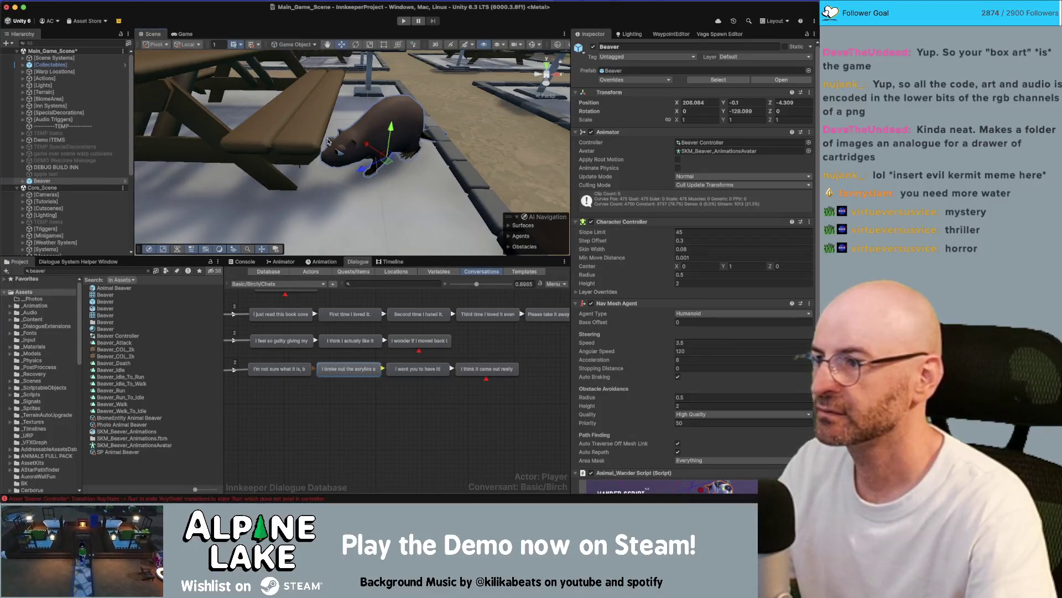
pyautogui.scroll(2, 328, 142)
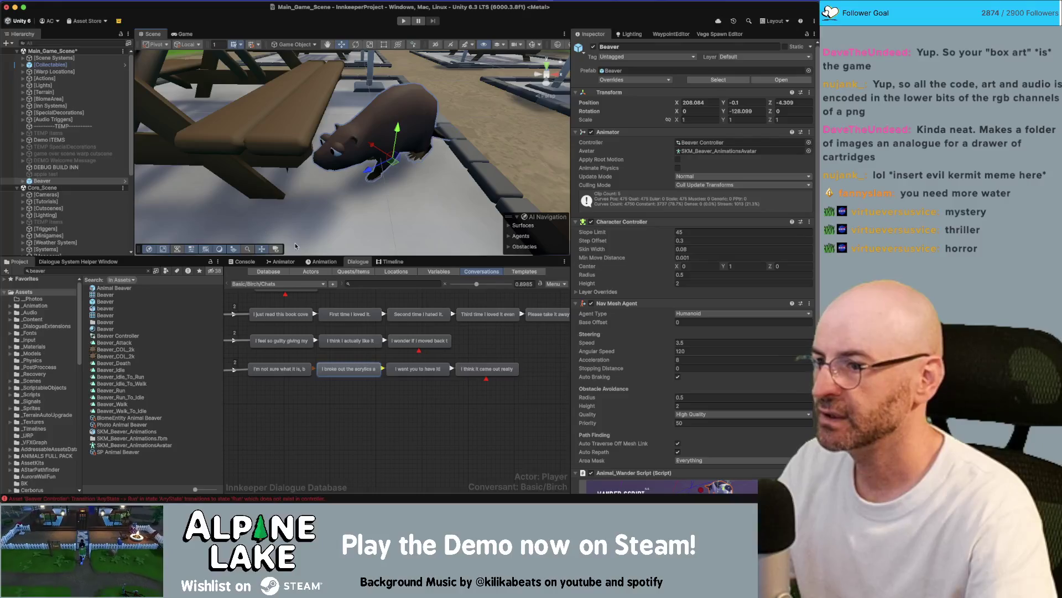
pyautogui.click(324, 262)
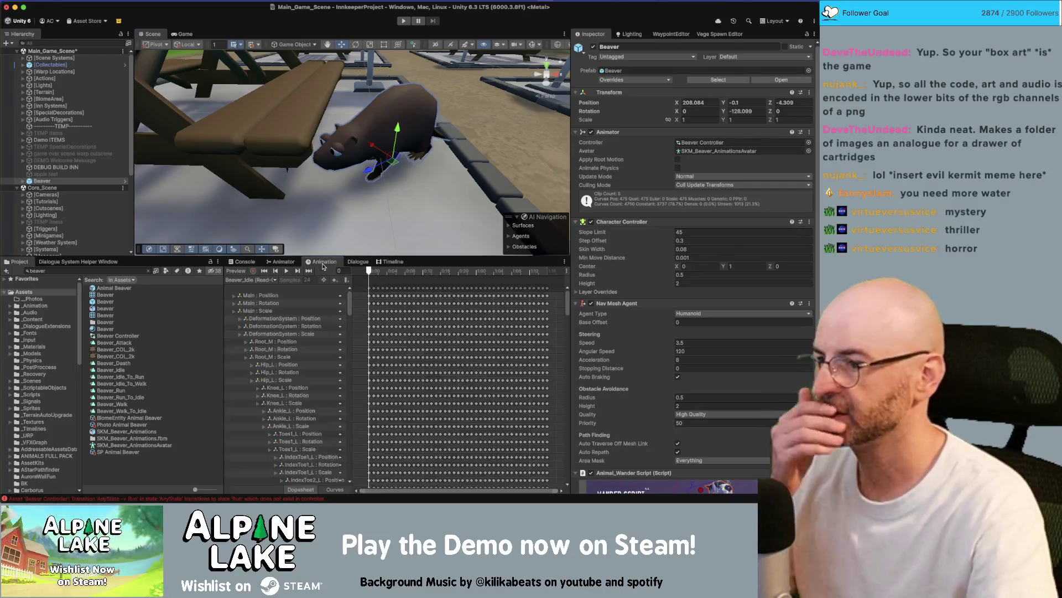
pyautogui.click(252, 280)
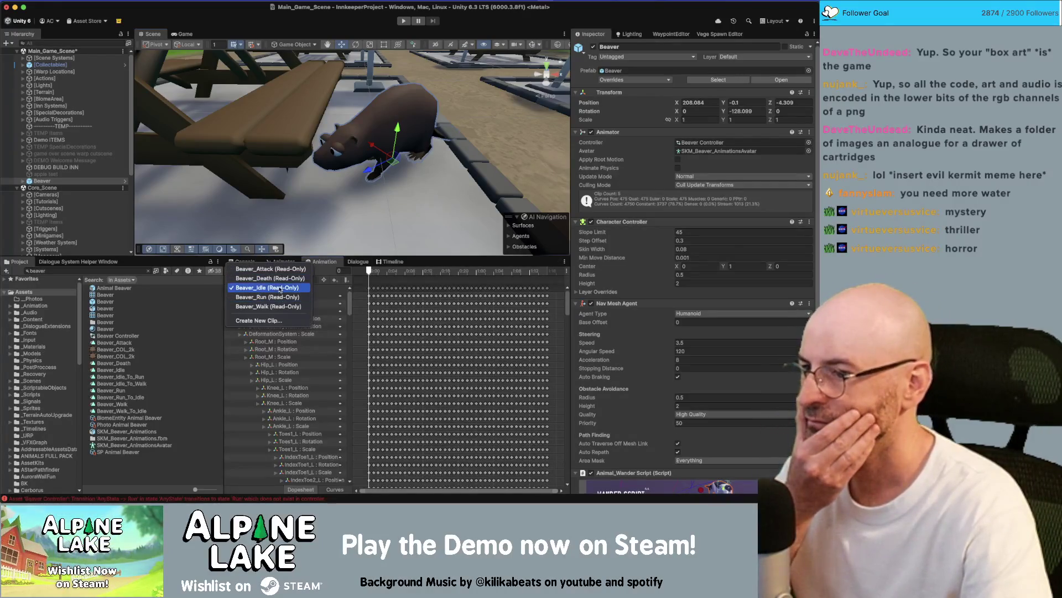
pyautogui.click(280, 288)
# - Scrub the attack pose to frames 17 and 31, back to 0, then show the Animator graph
pyautogui.moveTo(377, 275)
pyautogui.mouseDown()
pyautogui.moveTo(537, 266)
pyautogui.moveTo(510, 265)
pyautogui.mouseUp()
pyautogui.moveTo(399, 166)
pyautogui.mouseDown()
pyautogui.moveTo(441, 159)
pyautogui.moveTo(473, 241)
pyautogui.mouseUp()
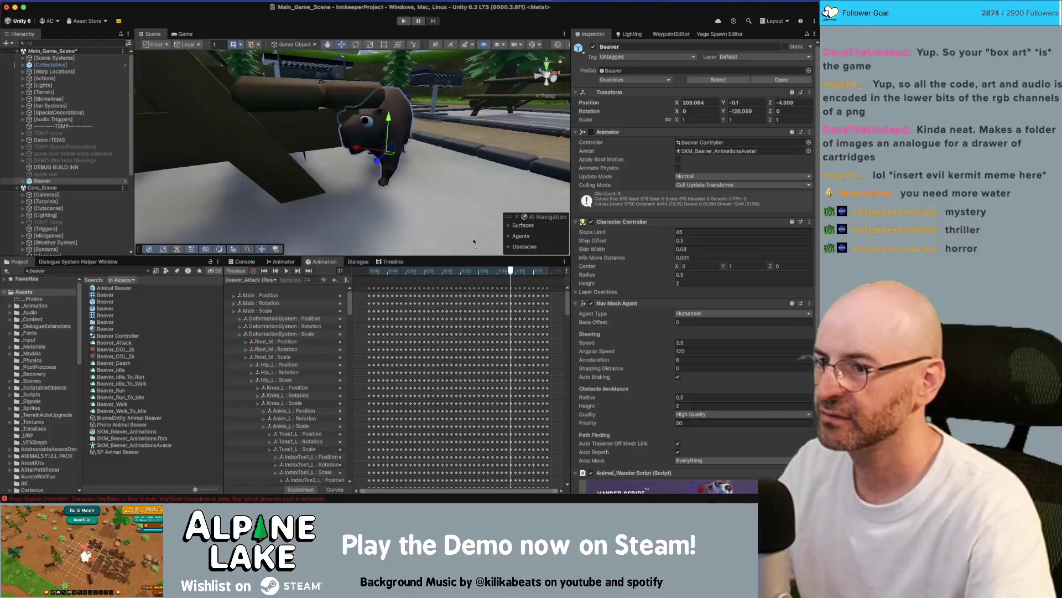
pyautogui.moveTo(505, 275); pyautogui.dragTo(356, 279)
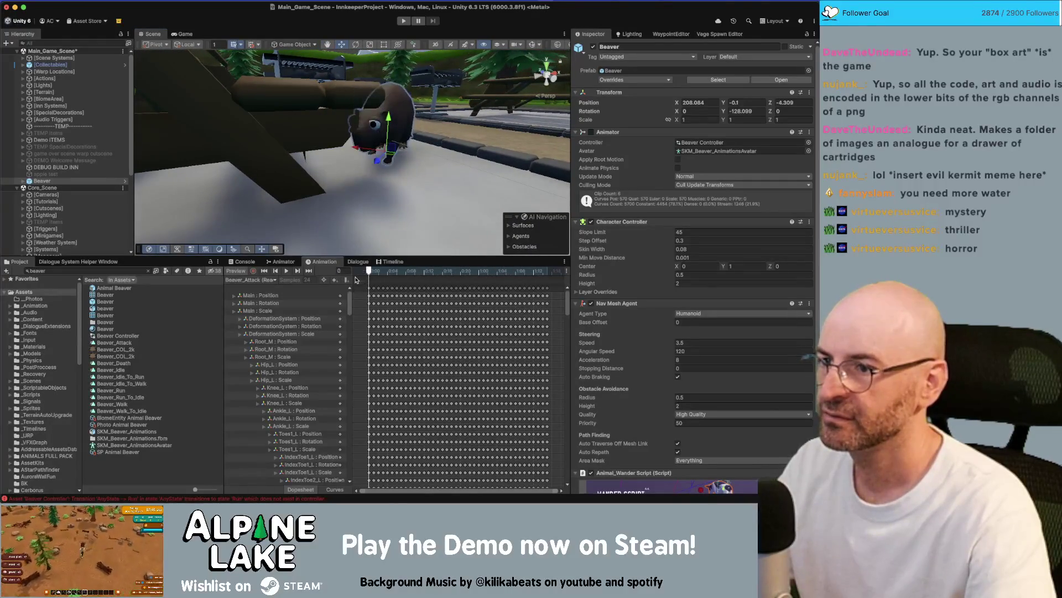
pyautogui.click(283, 261)
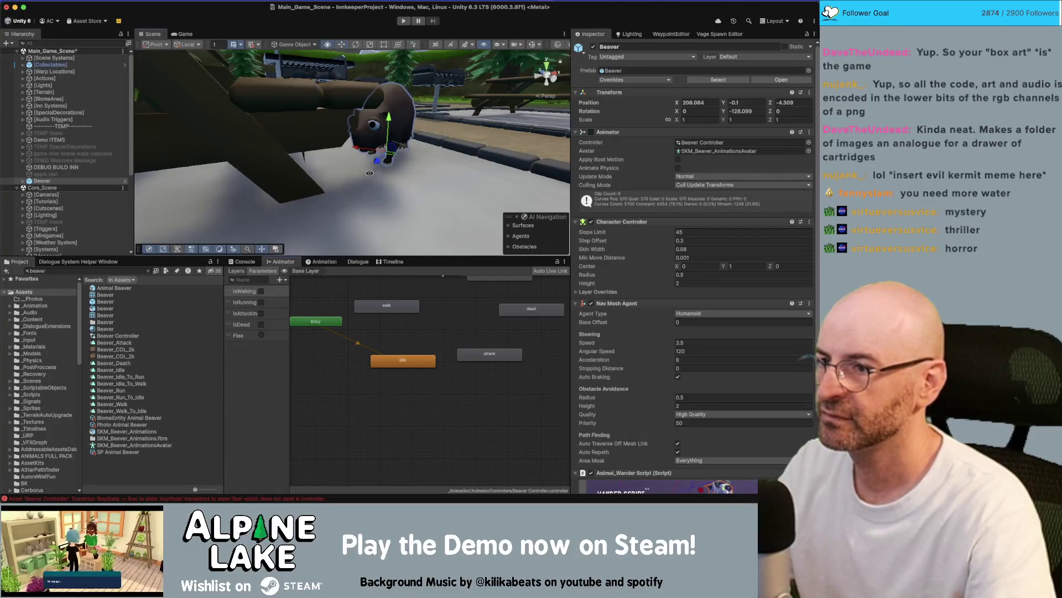
# - Frame the beaver and expand its Hierarchy through Main, Root_M, Spine1_M and Chest_M to Neck_M
pyautogui.press('f')
pyautogui.moveTo(402, 166); pyautogui.dragTo(381, 136)
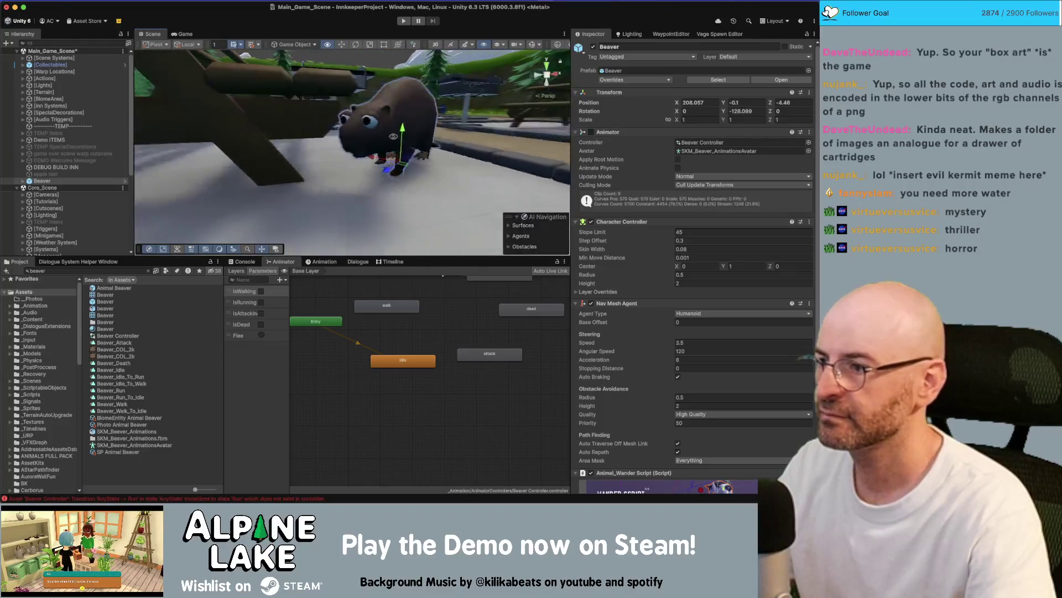
pyautogui.click(22, 182)
pyautogui.click(22, 182)
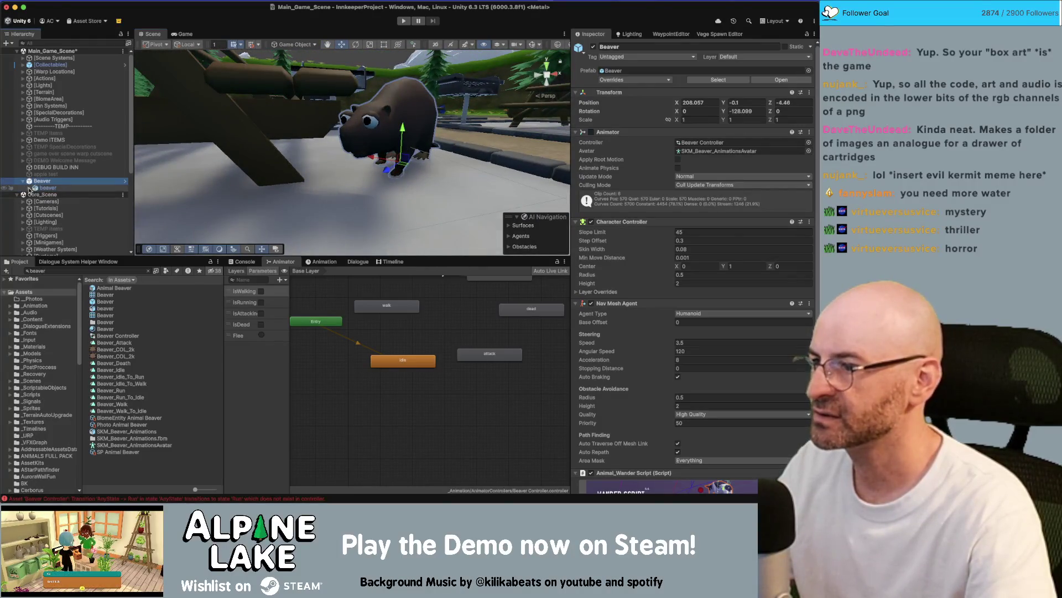
pyautogui.click(29, 188)
pyautogui.click(35, 201)
pyautogui.click(35, 201)
pyautogui.click(35, 201)
pyautogui.click(41, 208)
pyautogui.click(47, 215)
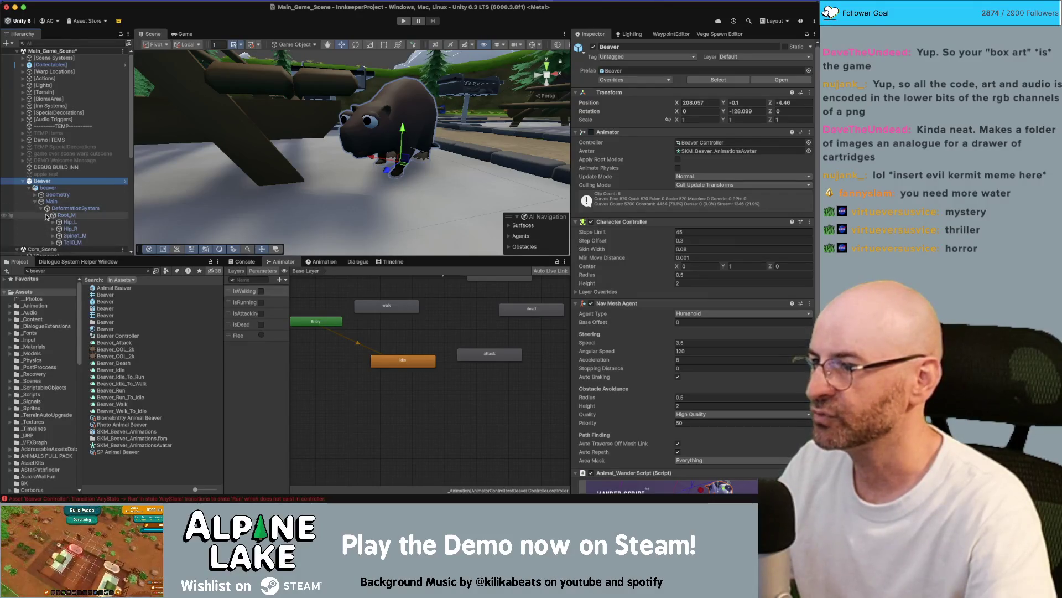
pyautogui.click(54, 235)
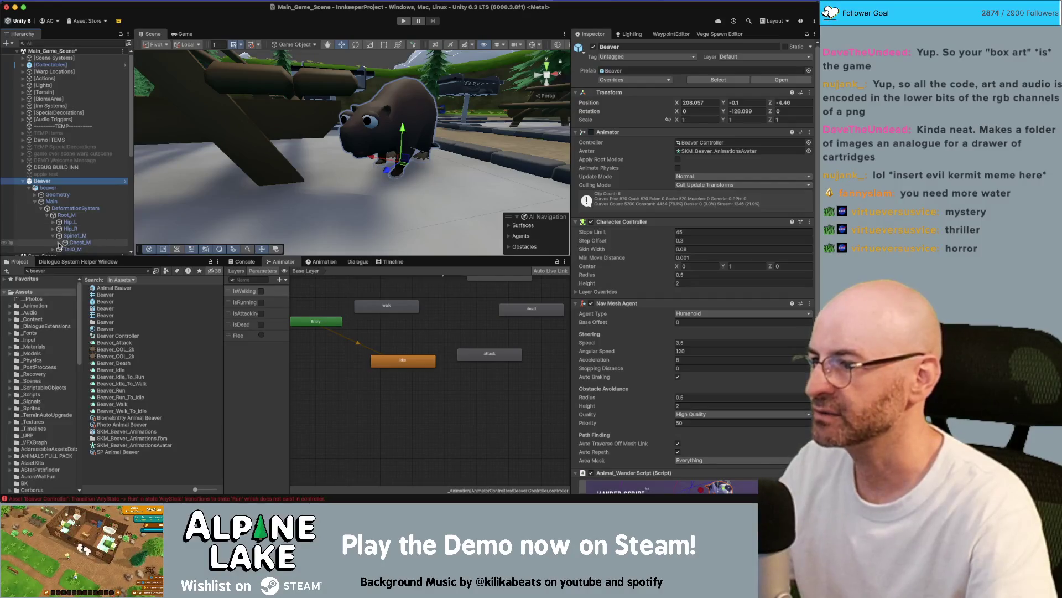
pyautogui.click(64, 241)
pyautogui.click(65, 244)
# - Rotate the Neck_M bone to turn the beaver's head to the side
pyautogui.click(83, 238)
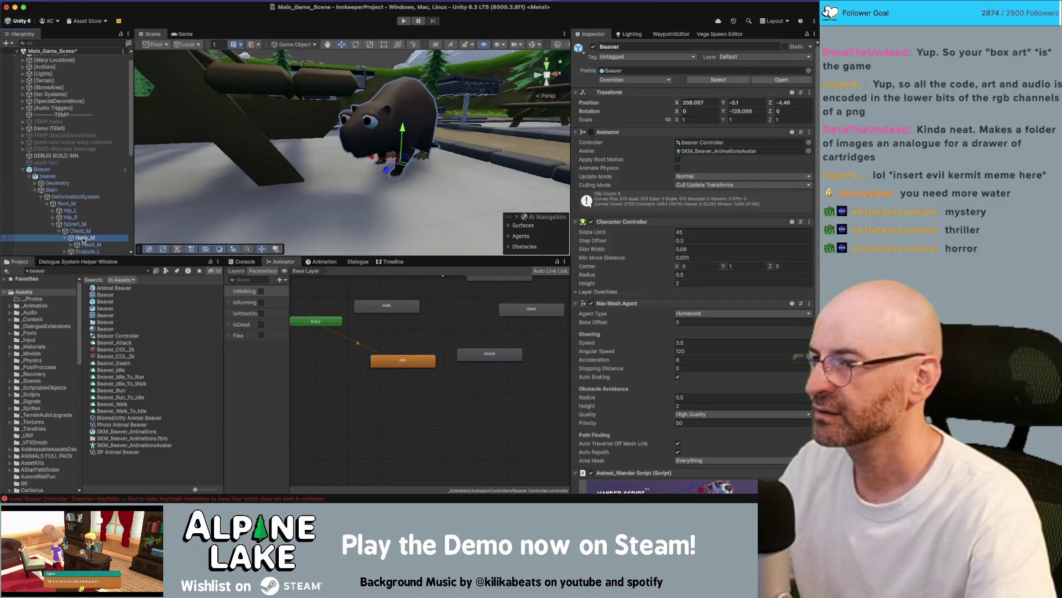
pyautogui.press('e')
pyautogui.moveTo(404, 123); pyautogui.dragTo(368, 98)
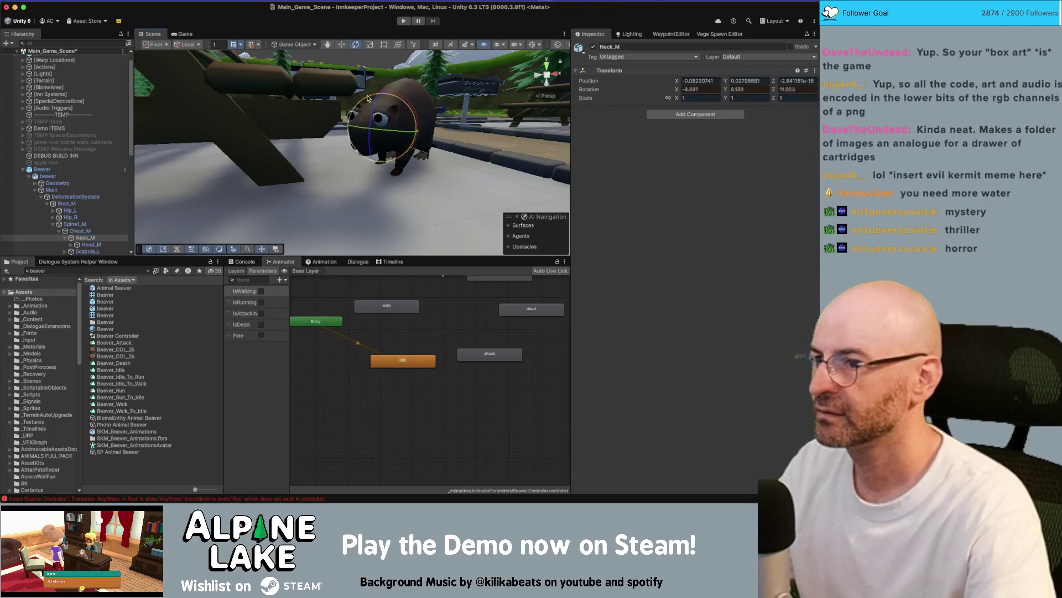
pyautogui.moveTo(418, 143)
pyautogui.mouseDown()
pyautogui.moveTo(403, 120)
pyautogui.moveTo(330, 156)
pyautogui.mouseUp()
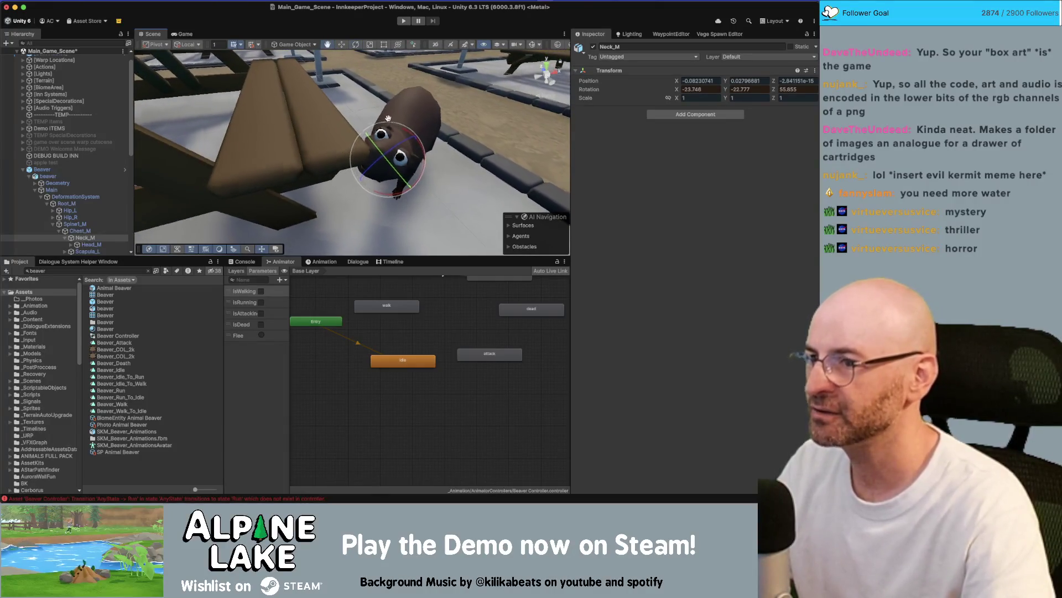
pyautogui.scroll(3, 340, 141)
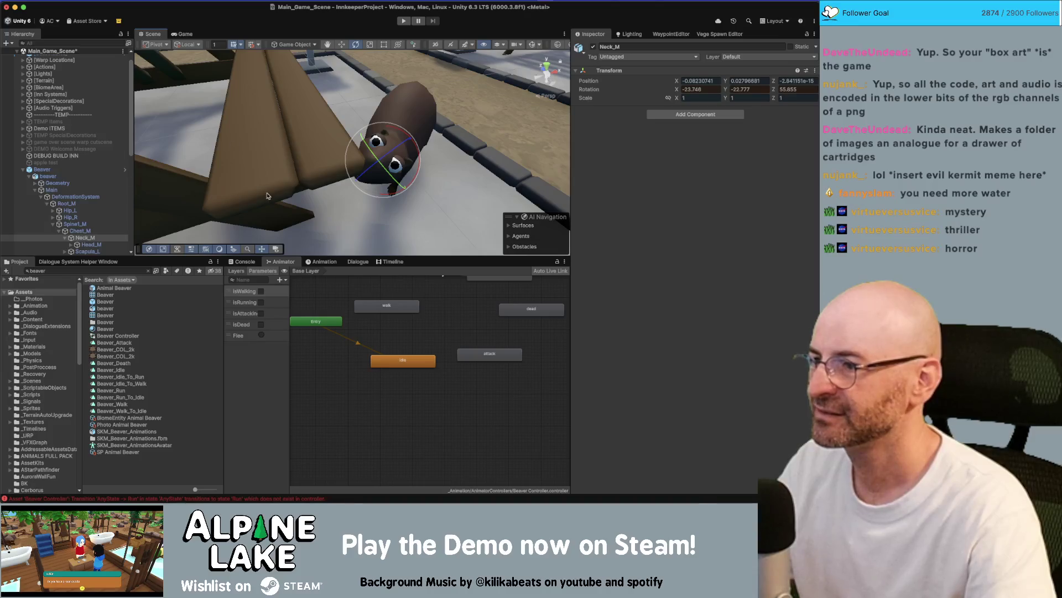
# - Rotate the Spine1_M bone so the beaver's upper body leans over
pyautogui.moveTo(388, 166); pyautogui.dragTo(332, 161)
pyautogui.click(69, 225)
pyautogui.moveTo(360, 100); pyautogui.dragTo(343, 113)
pyautogui.click(74, 210)
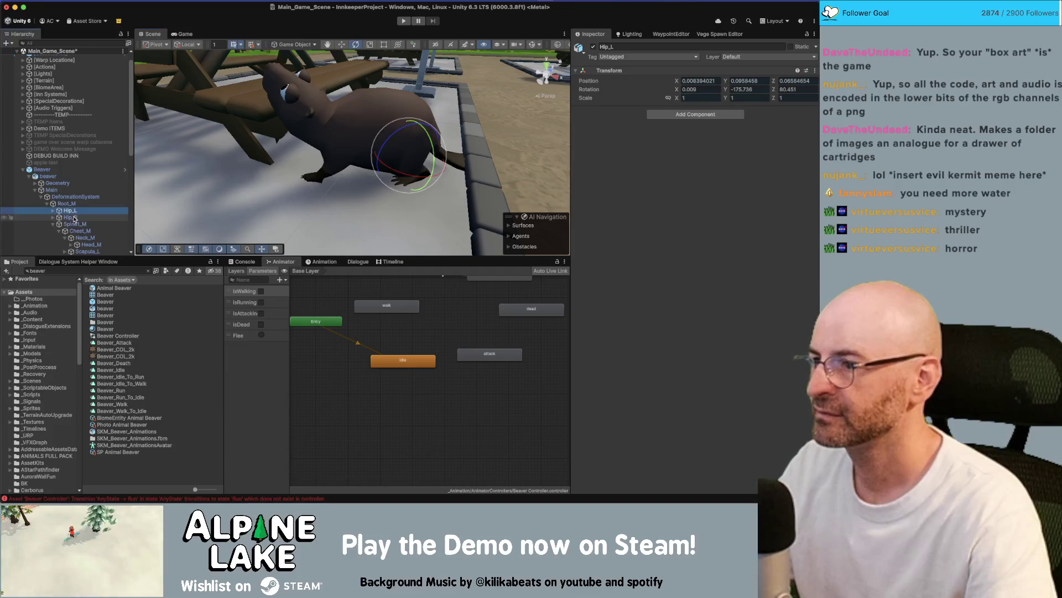
pyautogui.click(72, 224)
pyautogui.moveTo(381, 105)
pyautogui.mouseDown()
pyautogui.moveTo(379, 97)
pyautogui.moveTo(389, 146)
pyautogui.moveTo(417, 99)
pyautogui.moveTo(396, 75)
pyautogui.mouseUp()
pyautogui.press('w')
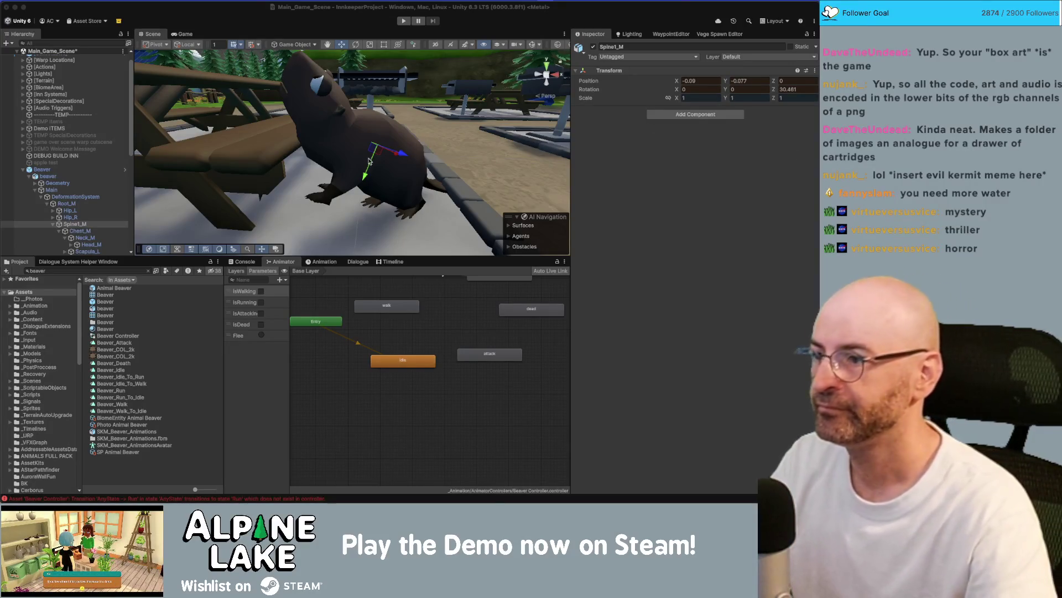
# - Undo the Spine1_M position shift and tilt, restoring the spine's original angle
pyautogui.click(88, 225)
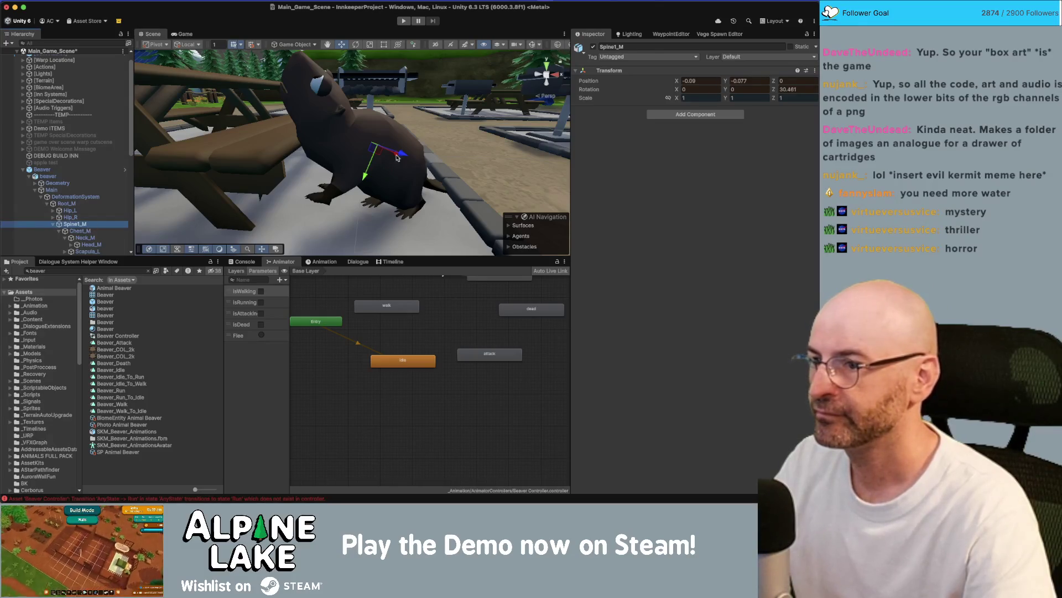
pyautogui.moveTo(371, 151)
pyautogui.mouseDown()
pyautogui.moveTo(355, 139)
pyautogui.moveTo(382, 160)
pyautogui.moveTo(405, 147)
pyautogui.mouseUp()
pyautogui.scroll(-5, 404, 147)
pyautogui.press('super+z')
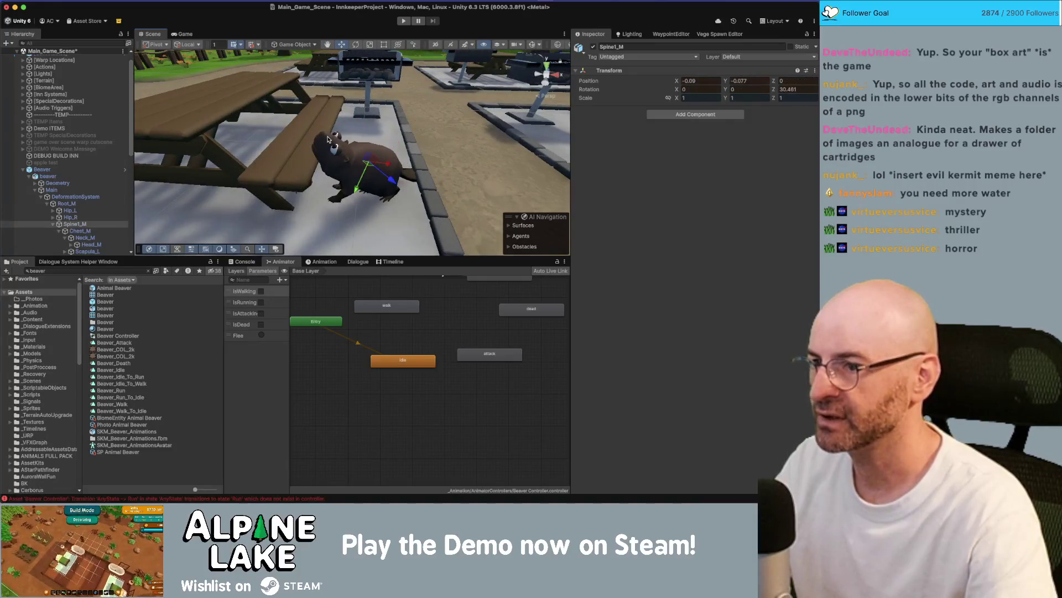
pyautogui.moveTo(327, 140); pyautogui.dragTo(374, 164)
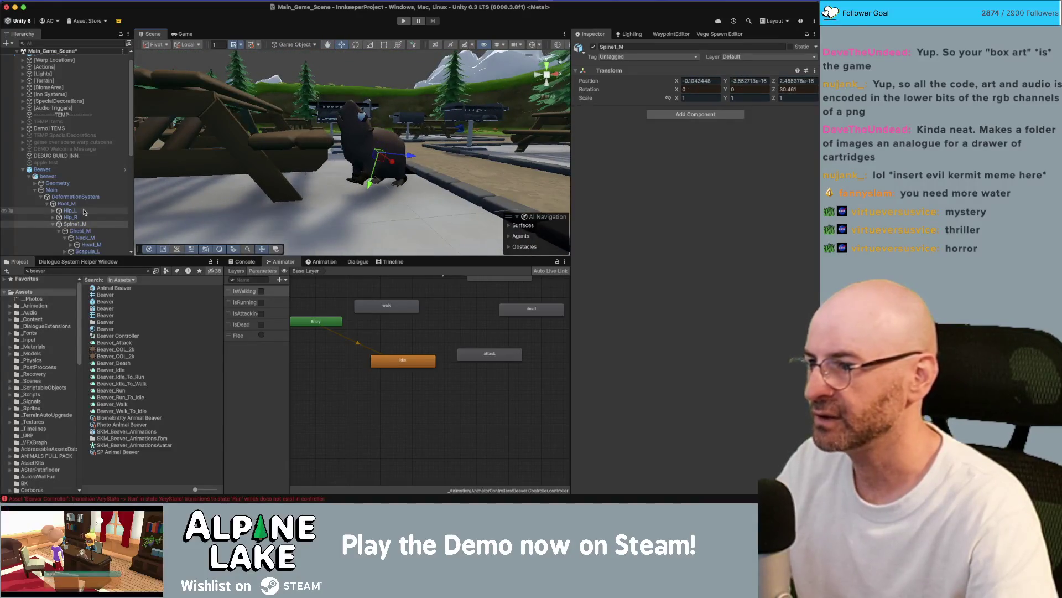
pyautogui.press('super+z')
pyautogui.press('super+z')
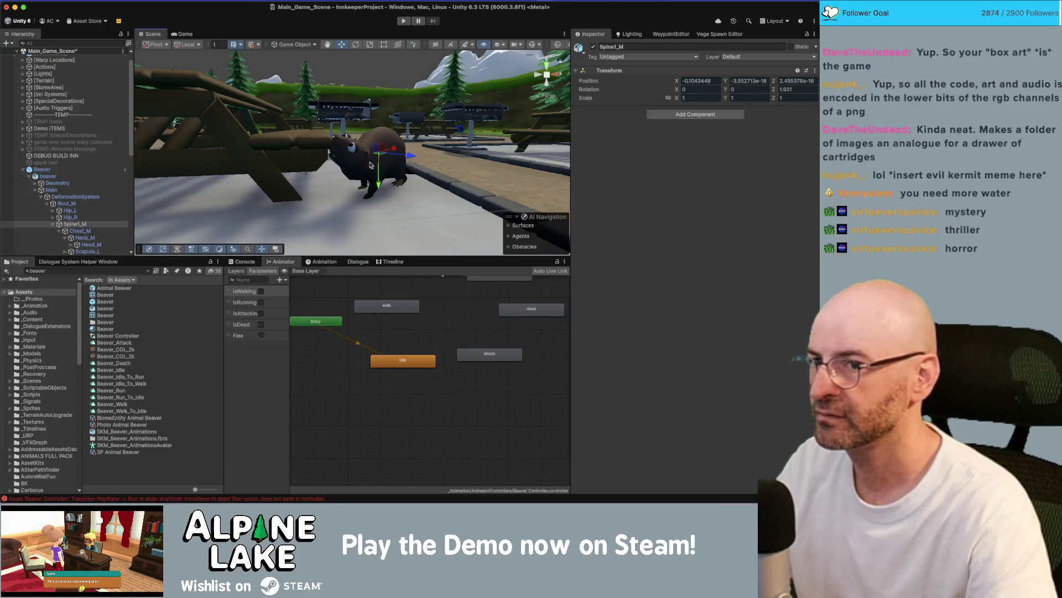
pyautogui.moveTo(370, 164); pyautogui.dragTo(343, 159)
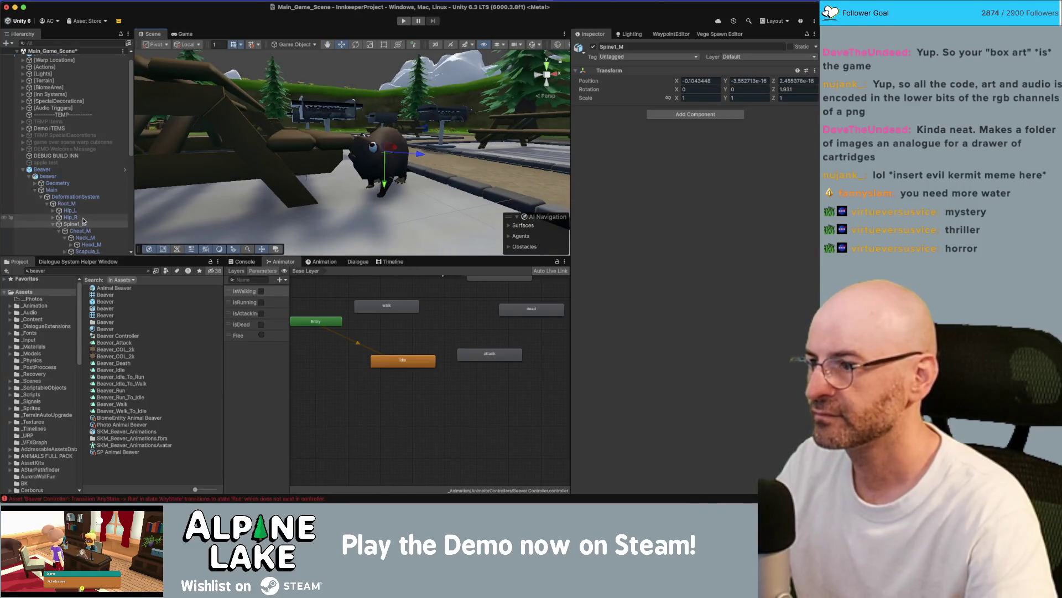
# - Lean the Chest_M bone slightly and nudge Neck_M to rotation -23.768, -22.777, 56.855
pyautogui.click(80, 231)
pyautogui.press('e')
pyautogui.press('f')
pyautogui.moveTo(333, 126); pyautogui.dragTo(328, 126)
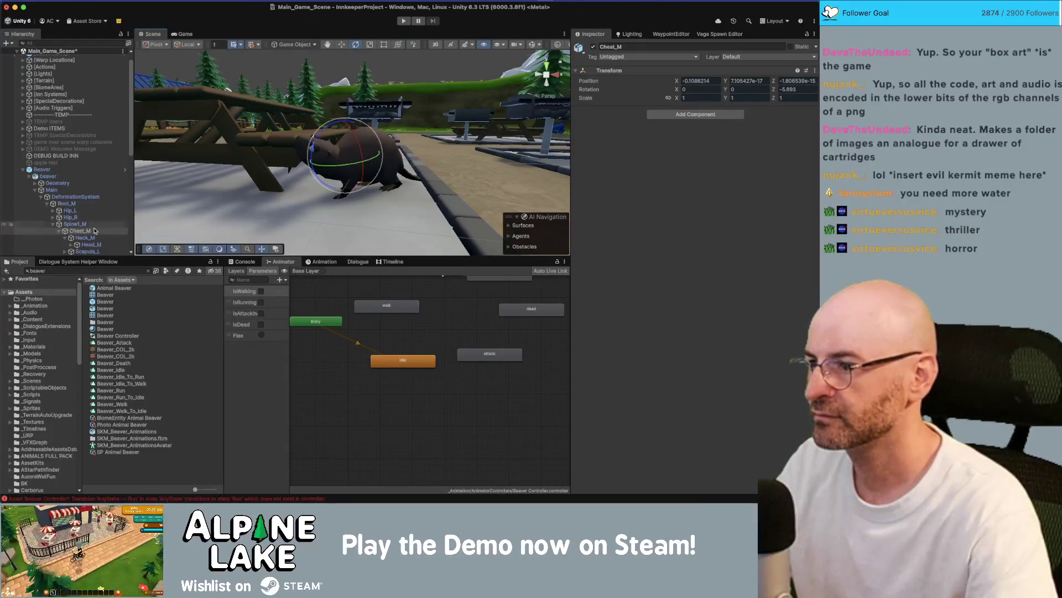
pyautogui.click(110, 237)
pyautogui.moveTo(329, 161)
pyautogui.mouseDown()
pyautogui.moveTo(327, 147)
pyautogui.moveTo(389, 150)
pyautogui.moveTo(381, 132)
pyautogui.moveTo(294, 145)
pyautogui.mouseUp()
pyautogui.click(101, 171)
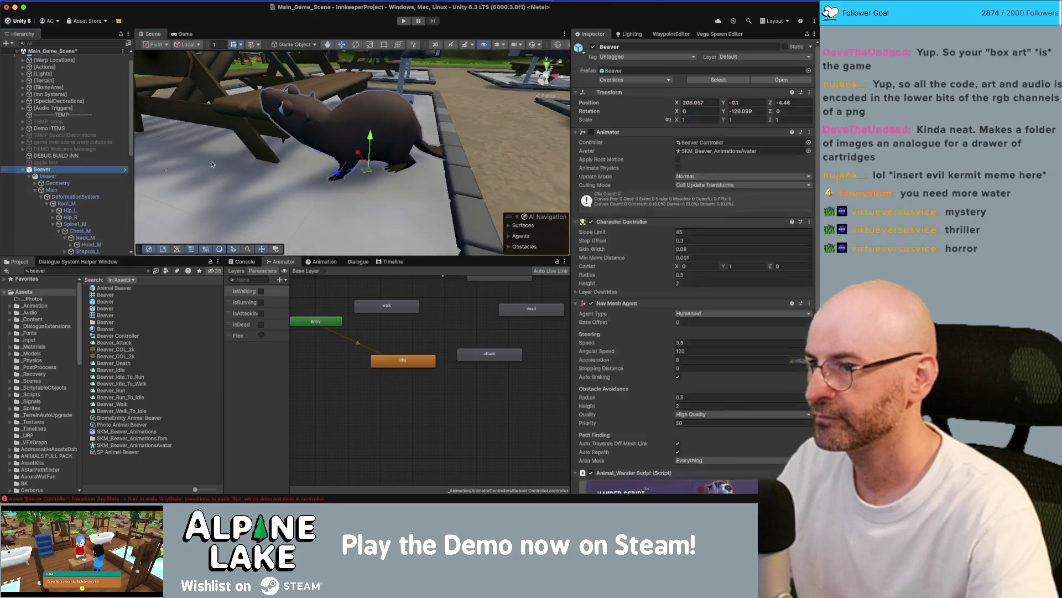
# - Inspect the beaver's Chest_M and Neck_M bones and pull back to show more picnic tables
pyautogui.moveTo(363, 172)
pyautogui.mouseDown()
pyautogui.moveTo(408, 179)
pyautogui.moveTo(392, 157)
pyautogui.mouseUp()
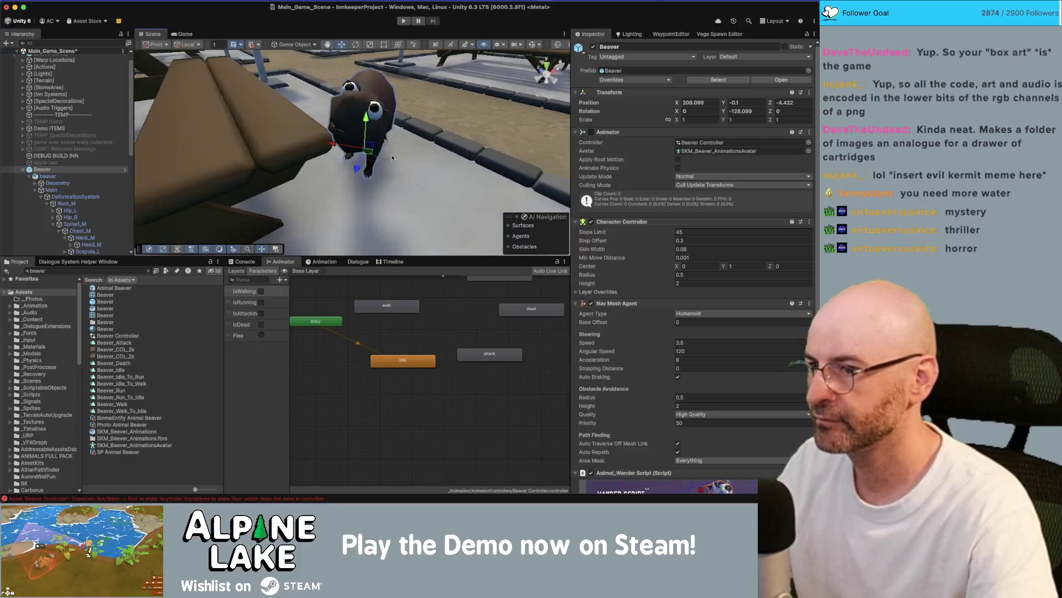
pyautogui.click(79, 231)
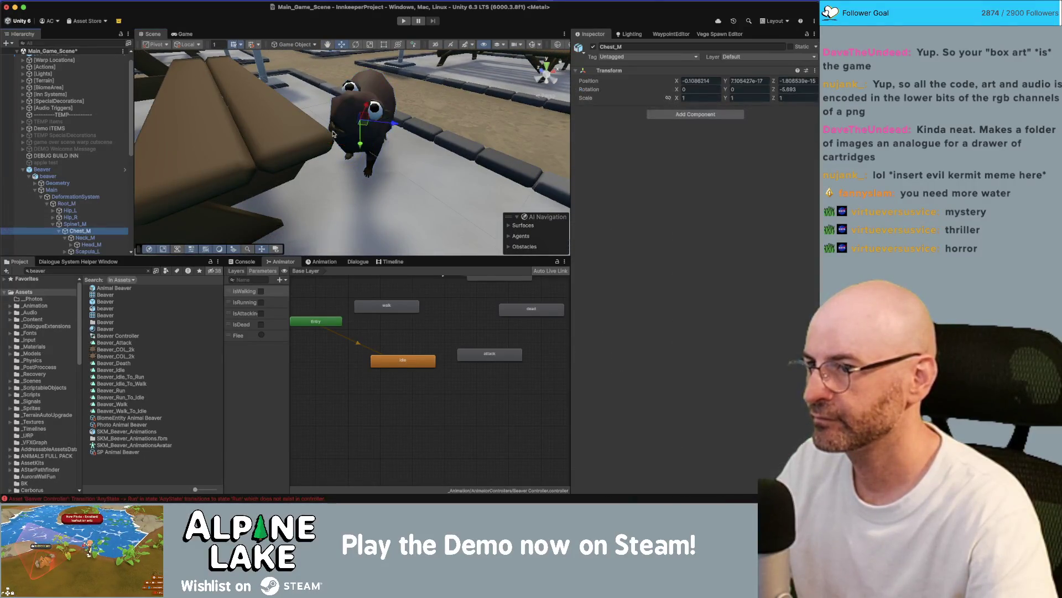
pyautogui.moveTo(334, 133); pyautogui.dragTo(343, 112)
pyautogui.click(84, 237)
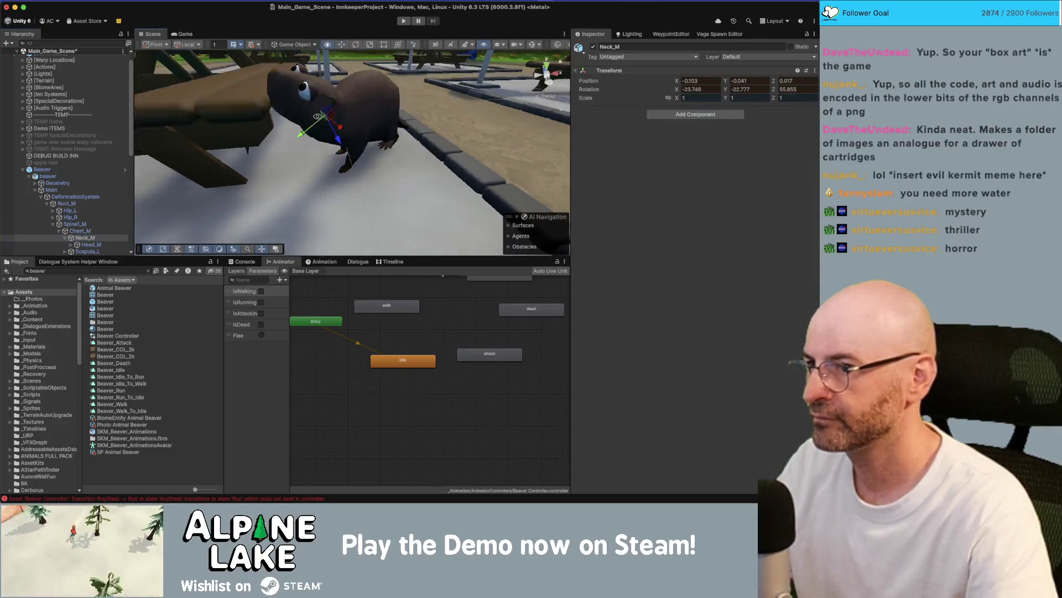
pyautogui.moveTo(324, 113)
pyautogui.mouseDown()
pyautogui.moveTo(393, 127)
pyautogui.moveTo(393, 138)
pyautogui.mouseUp()
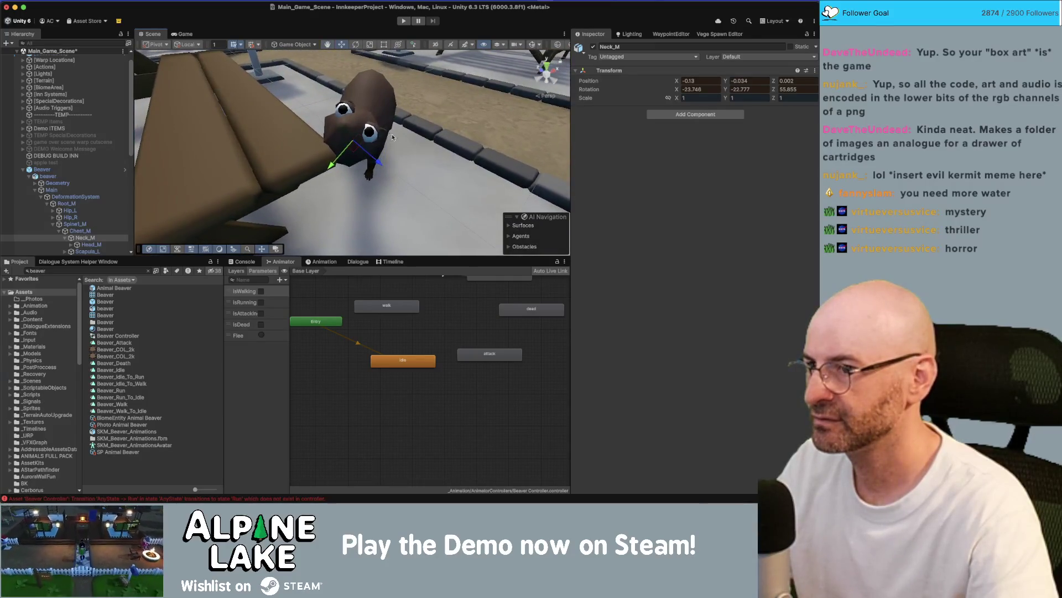
pyautogui.moveTo(455, 115)
pyautogui.mouseDown()
pyautogui.moveTo(394, 116)
pyautogui.moveTo(442, 111)
pyautogui.mouseUp()
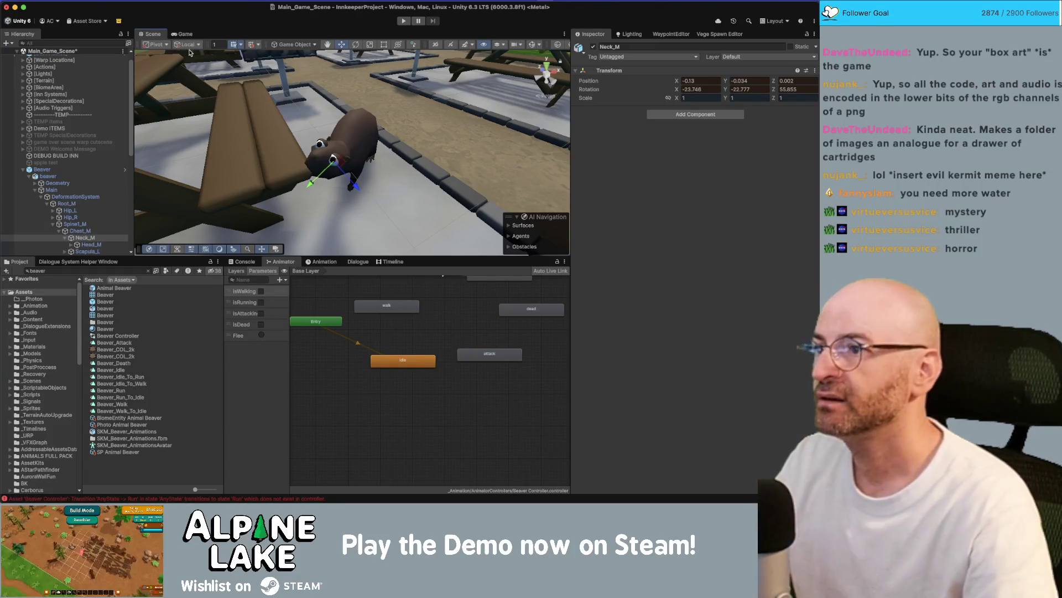
# - Check the Game view, return to the Scene, and collapse Main_Game_Scene in the Hierarchy
pyautogui.click(185, 35)
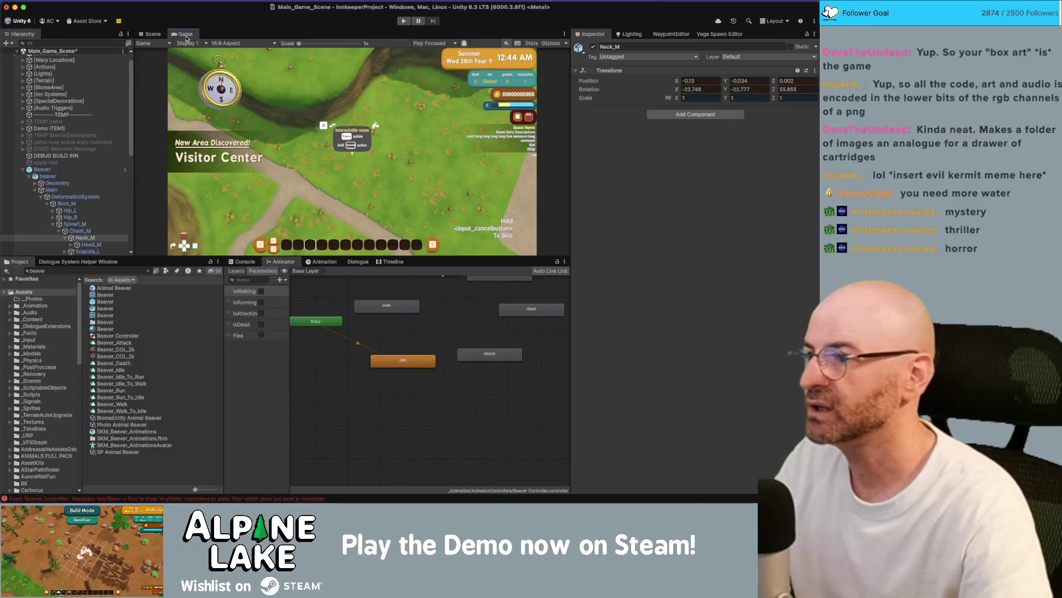
pyautogui.click(150, 34)
pyautogui.moveTo(203, 138); pyautogui.dragTo(301, 123)
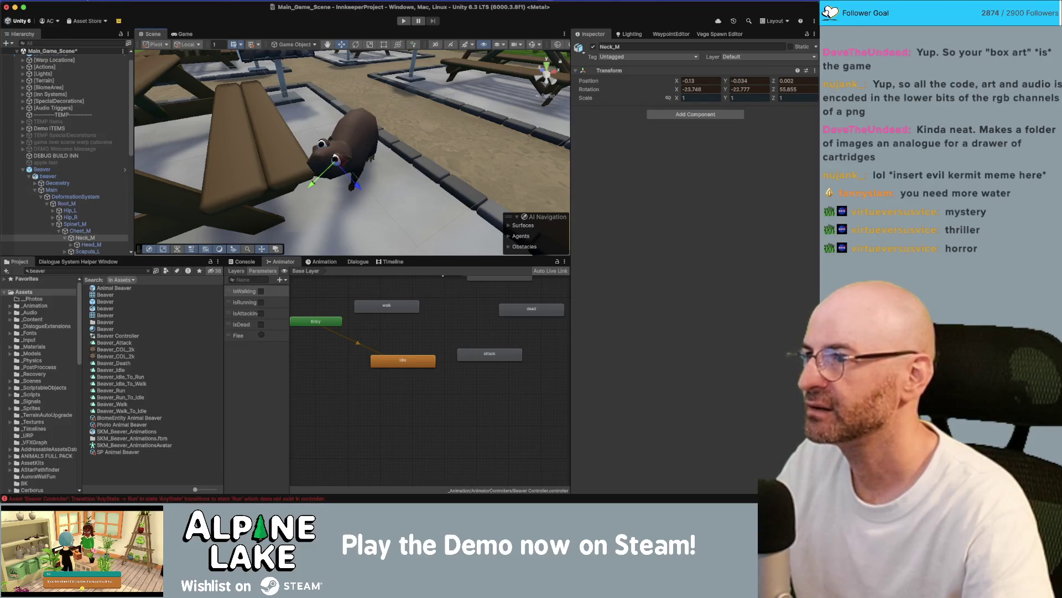
pyautogui.click(91, 0)
pyautogui.click(41, 30)
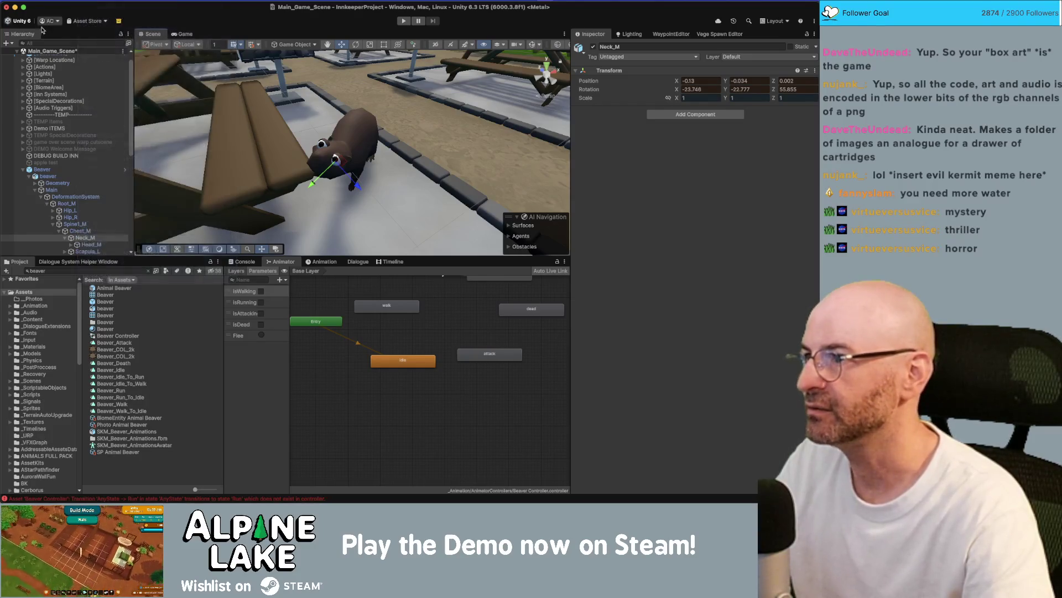
pyautogui.click(17, 51)
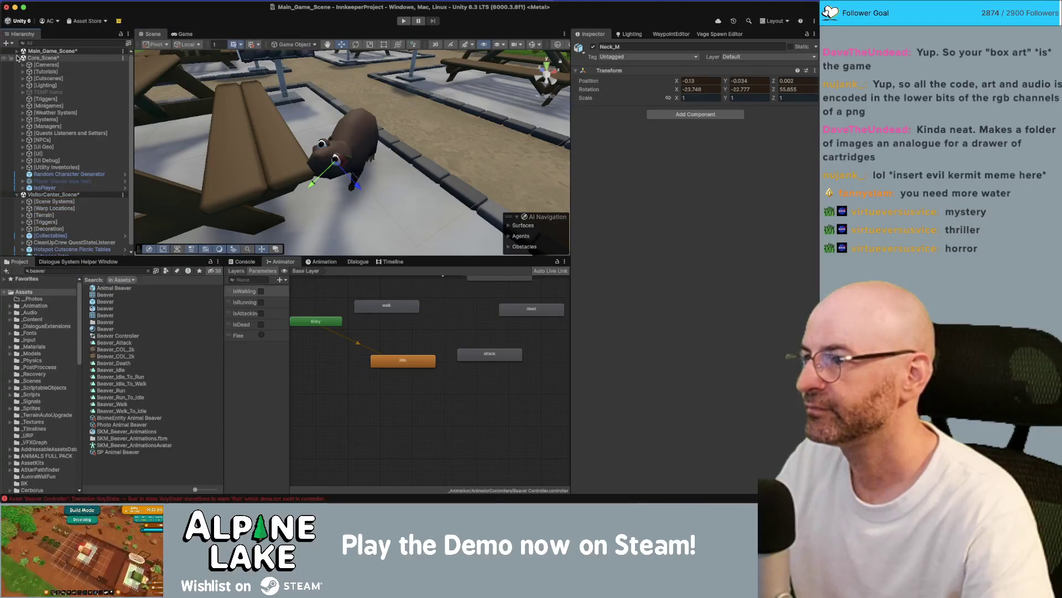
# - Collapse Core_Scene and add a Cinemachine Camera to VisitorCenter_Scene
pyautogui.click(17, 57)
pyautogui.click(37, 64)
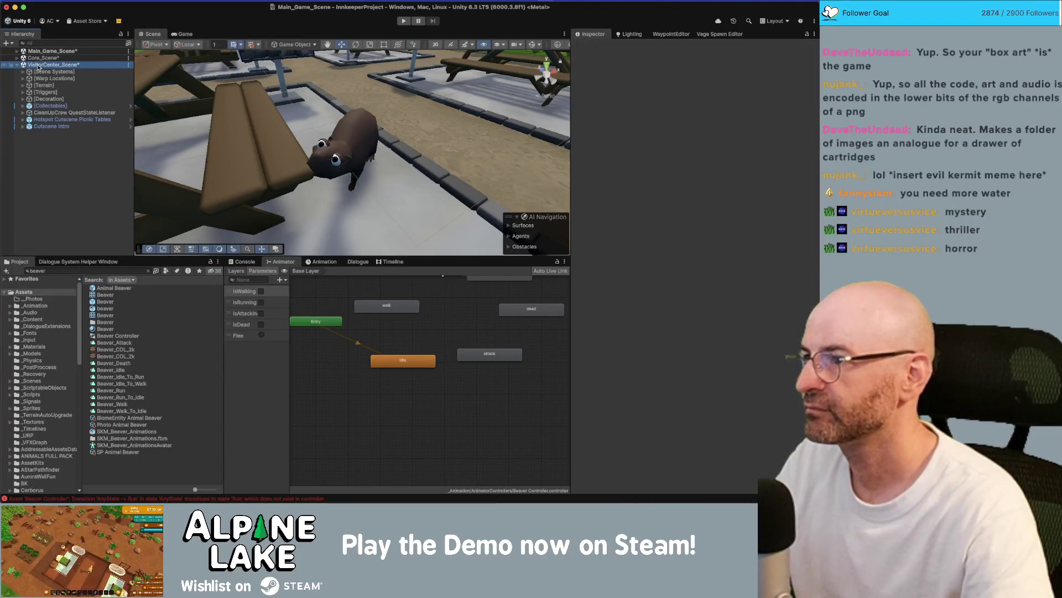
pyautogui.rightClick(37, 66)
pyautogui.moveTo(72, 187)
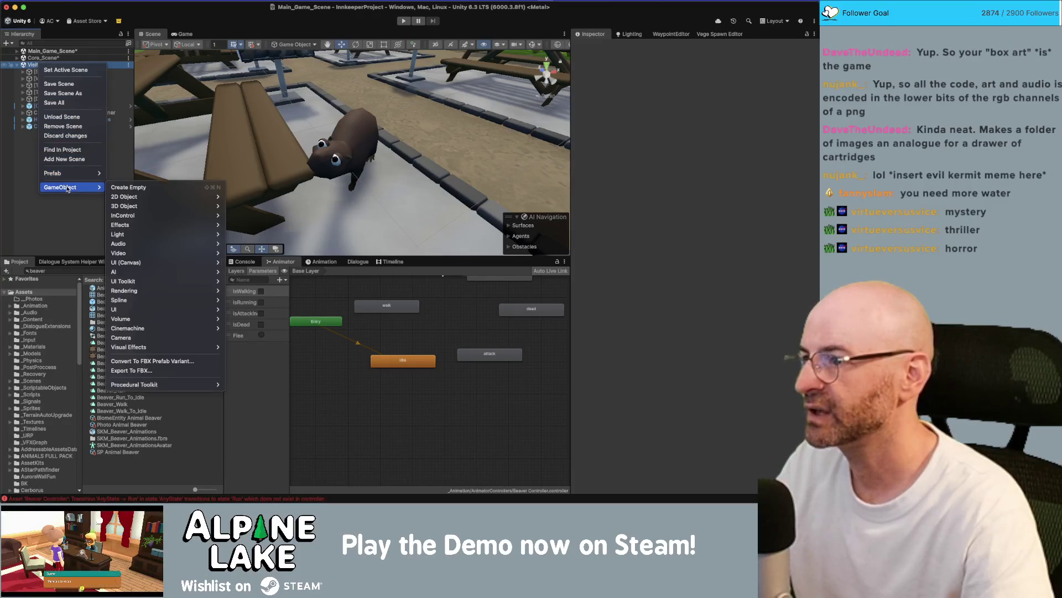
pyautogui.moveTo(166, 328)
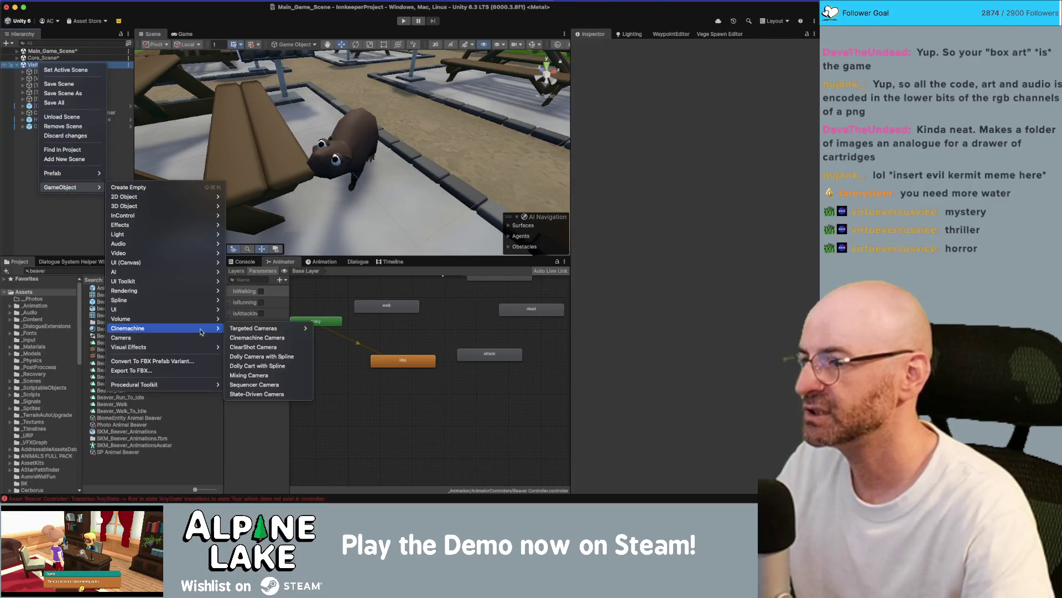
pyautogui.click(271, 337)
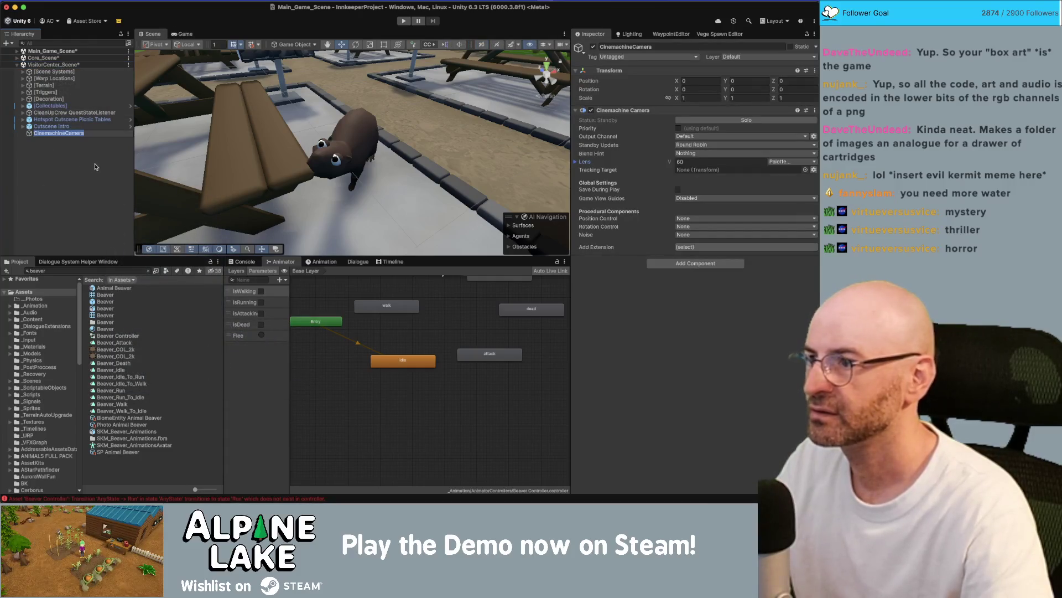
pyautogui.press('Return')
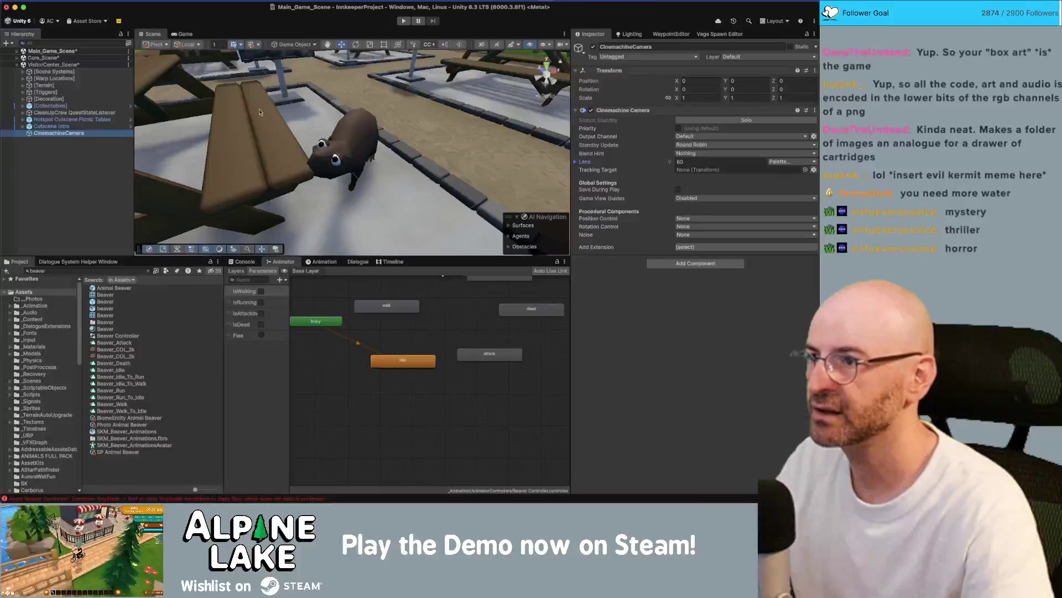
# - Set the new CinemachineCamera's Priority to 99
pyautogui.click(183, 34)
pyautogui.click(72, 134)
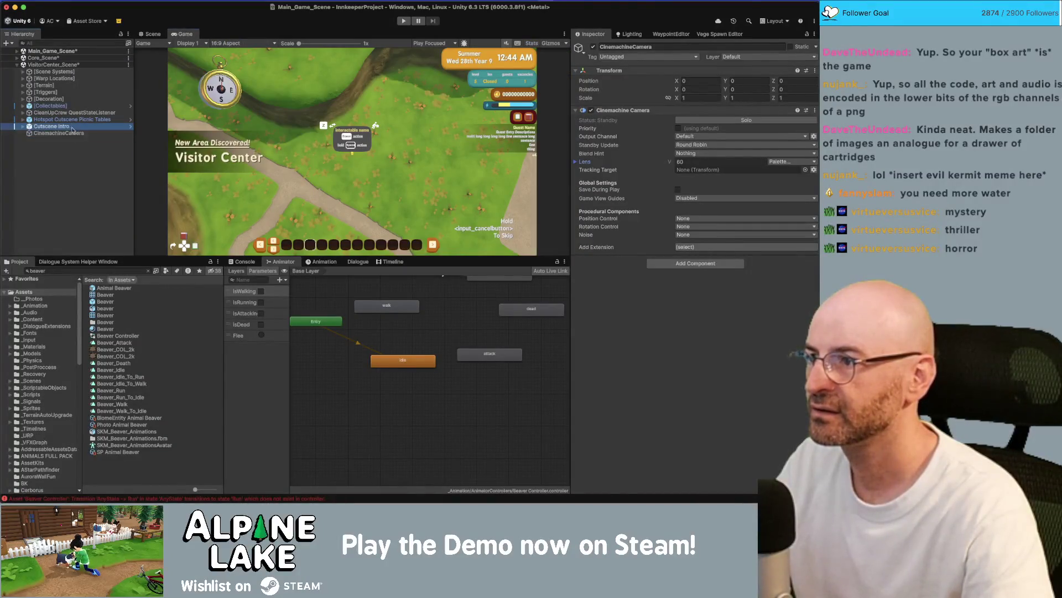
pyautogui.click(677, 128)
pyautogui.write('99')
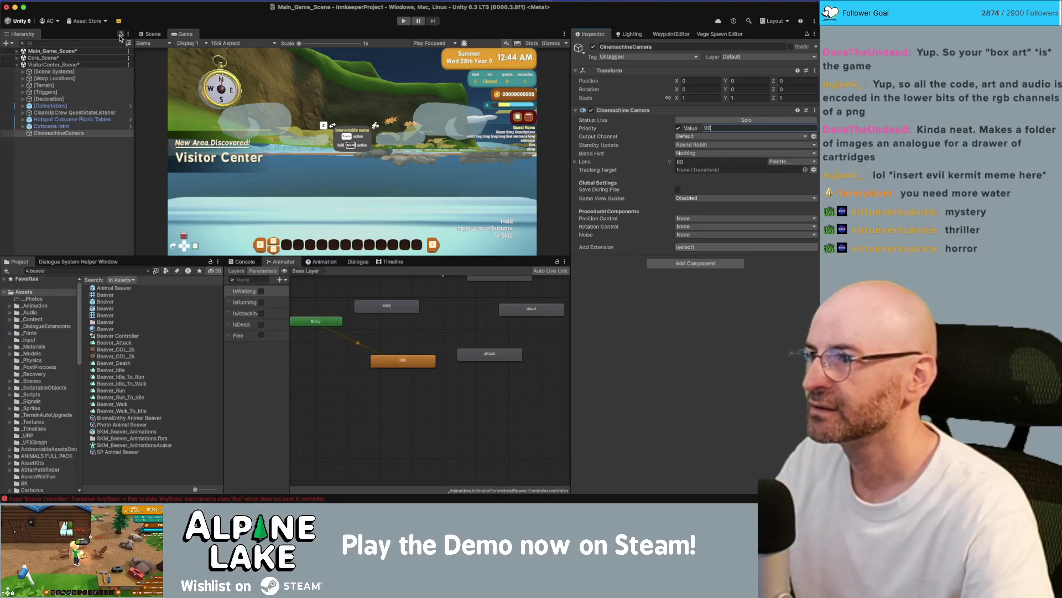
pyautogui.click(152, 34)
pyautogui.scroll(-3, 314, 132)
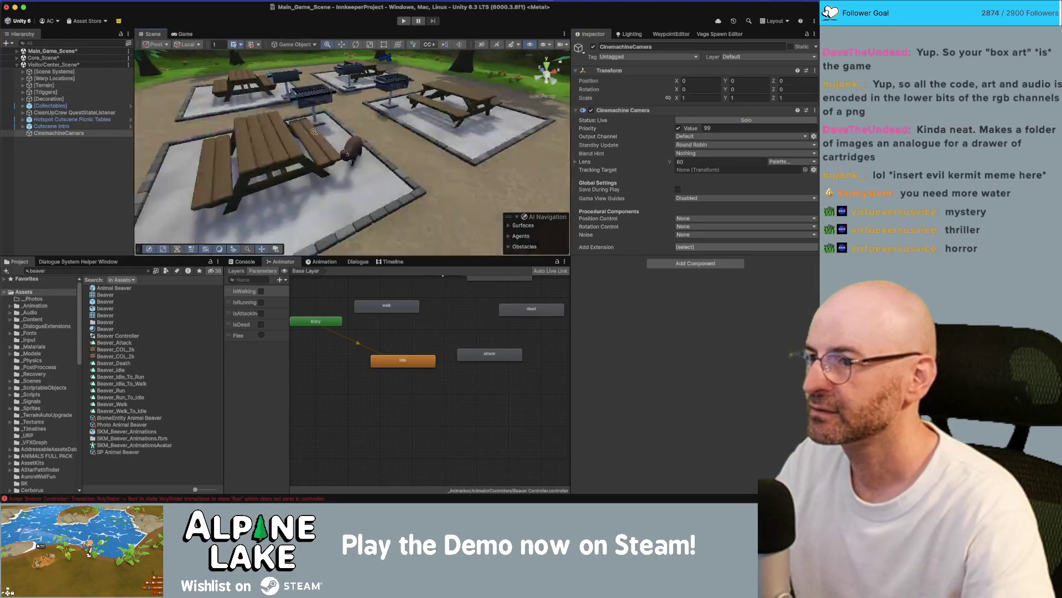
pyautogui.scroll(-10, 314, 132)
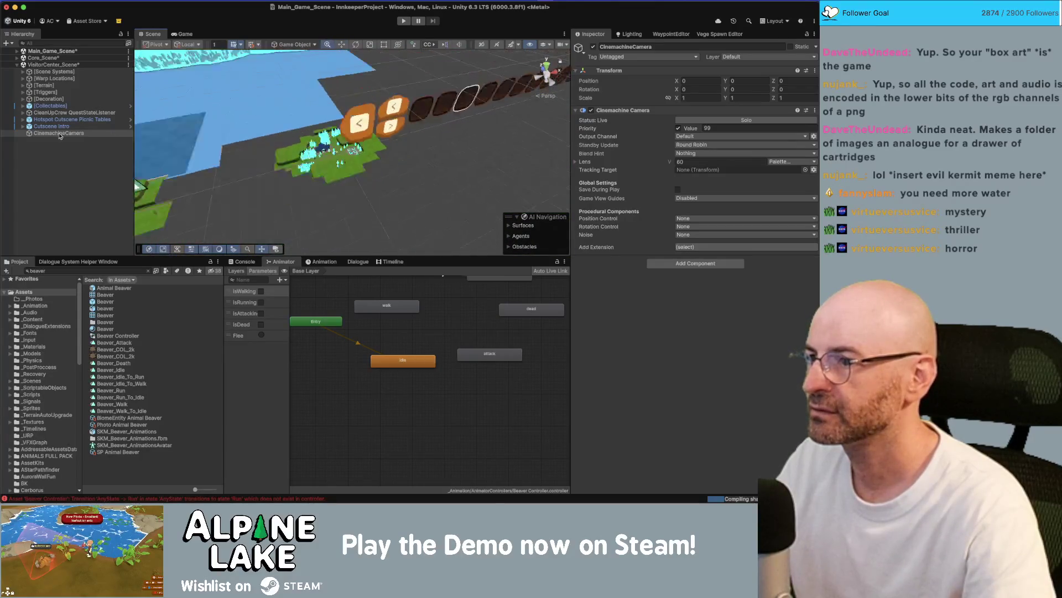
pyautogui.scroll(-3, 244, 187)
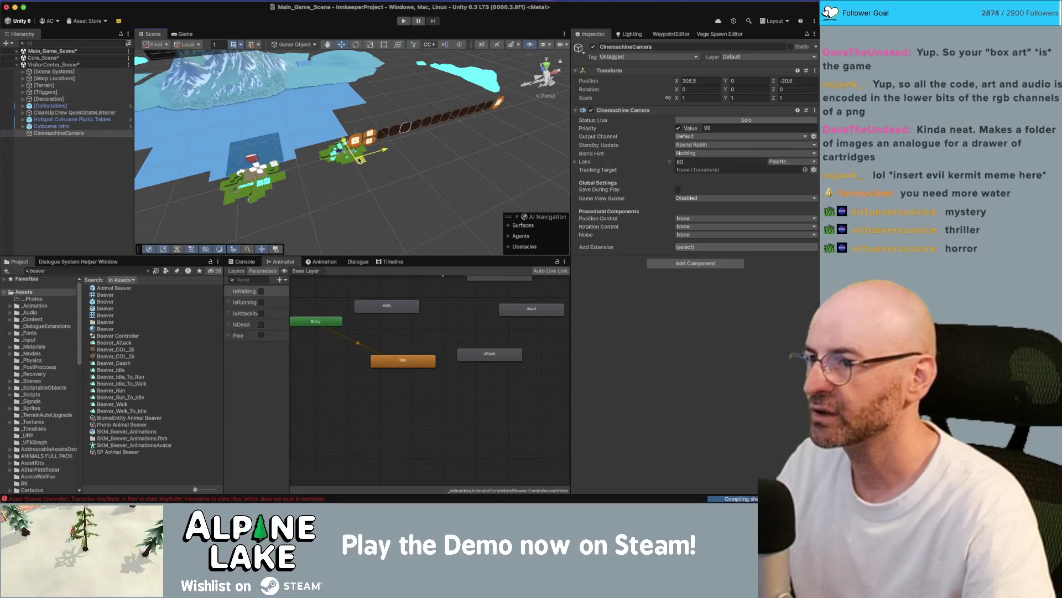
# - Move the camera toward the picnic area and regroup the Scene view overlays with gizmos on
pyautogui.moveTo(358, 160); pyautogui.dragTo(356, 157)
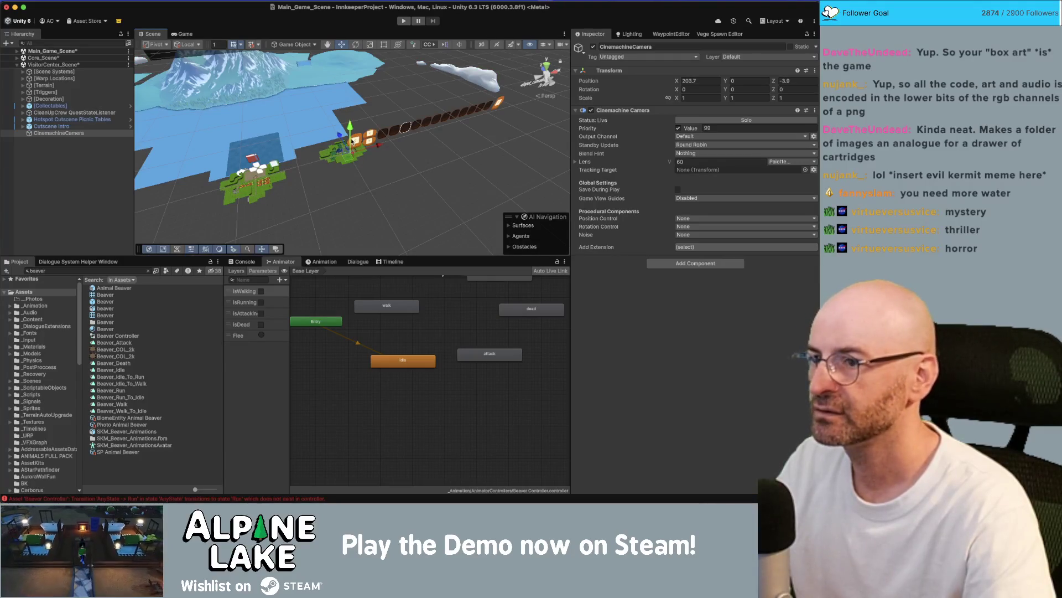
pyautogui.press('f')
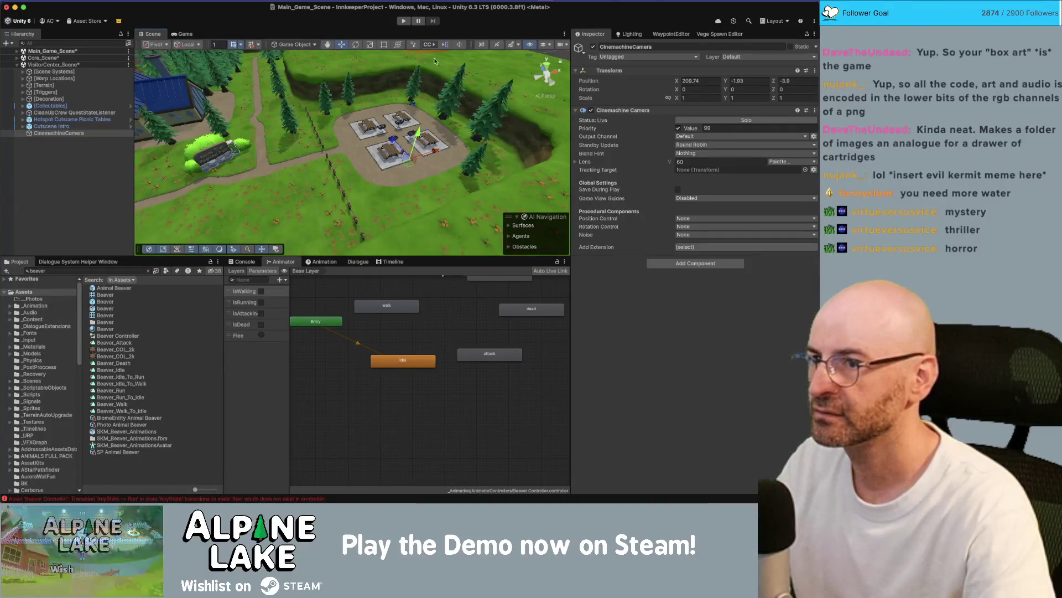
pyautogui.rightClick(271, 51)
pyautogui.click(275, 57)
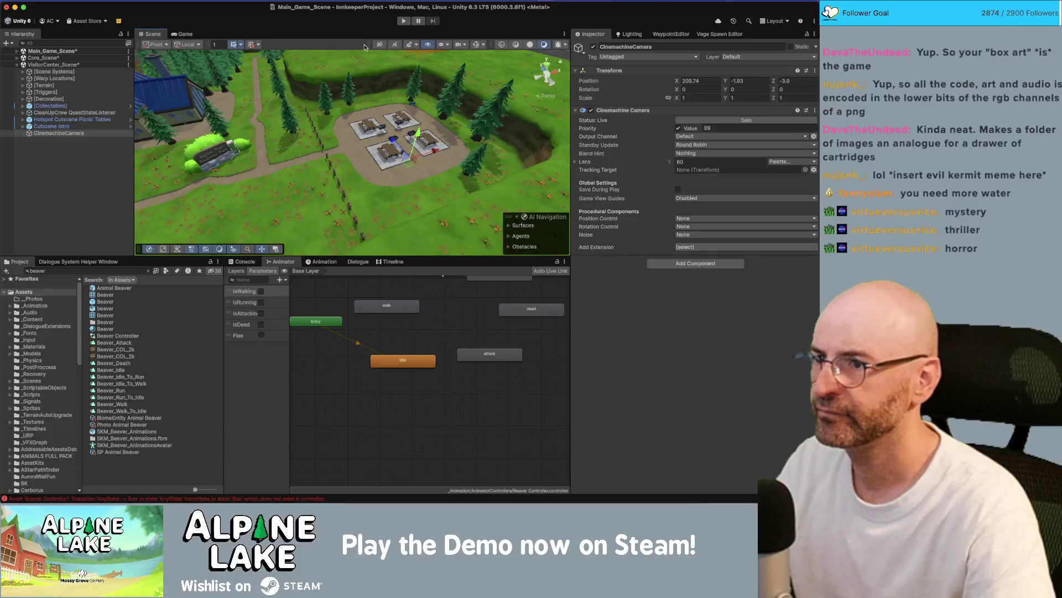
pyautogui.moveTo(368, 47); pyautogui.dragTo(315, 46)
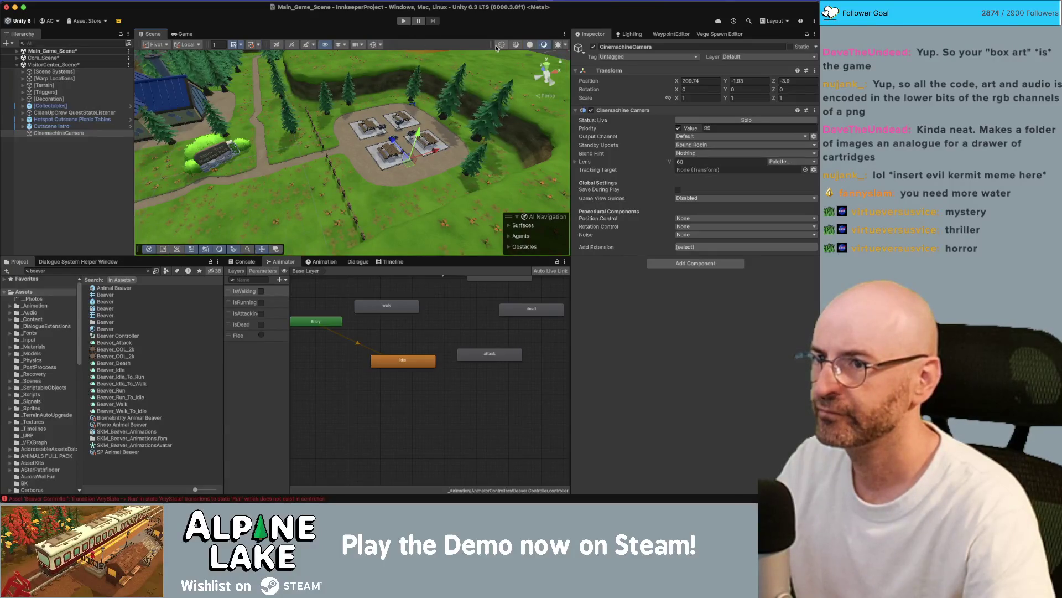
pyautogui.moveTo(493, 47); pyautogui.dragTo(452, 48)
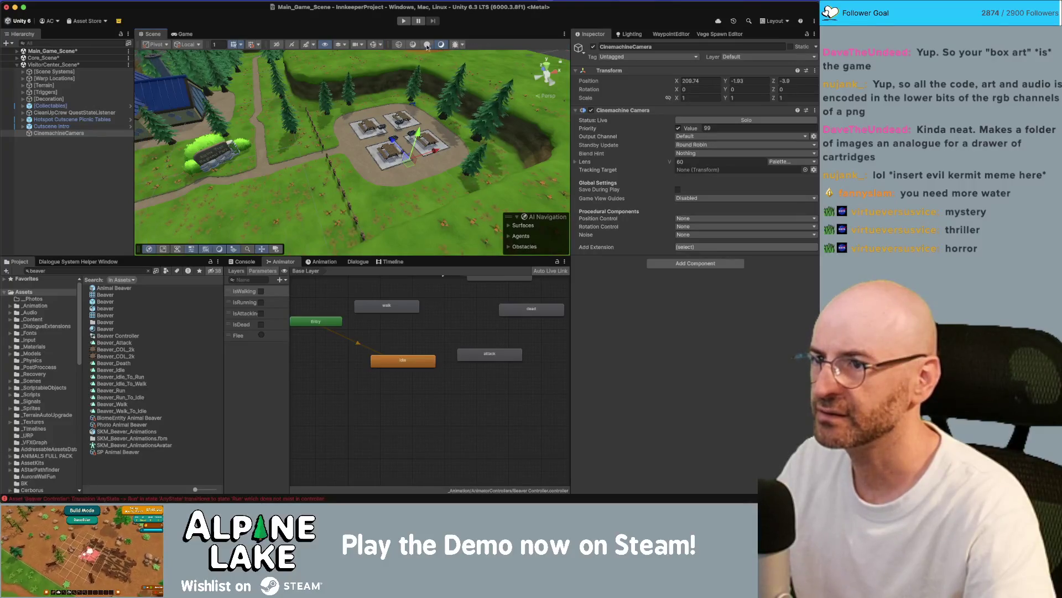
pyautogui.click(373, 46)
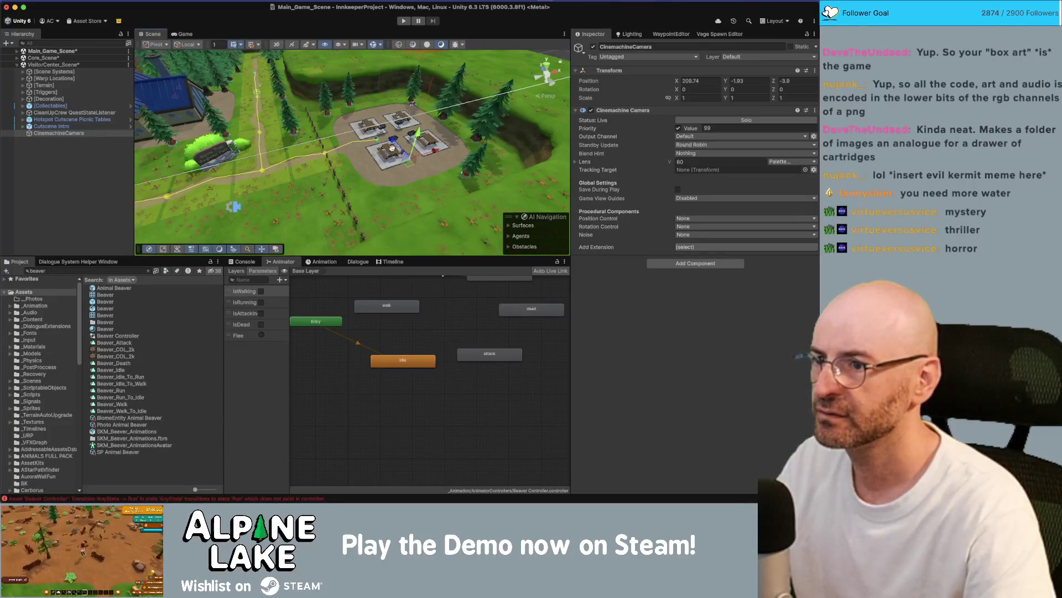
# - Place the camera at X 207.47, Z -5.95, turned 29.452 on Y, with Game view docked below
pyautogui.moveTo(391, 149); pyautogui.dragTo(263, 150)
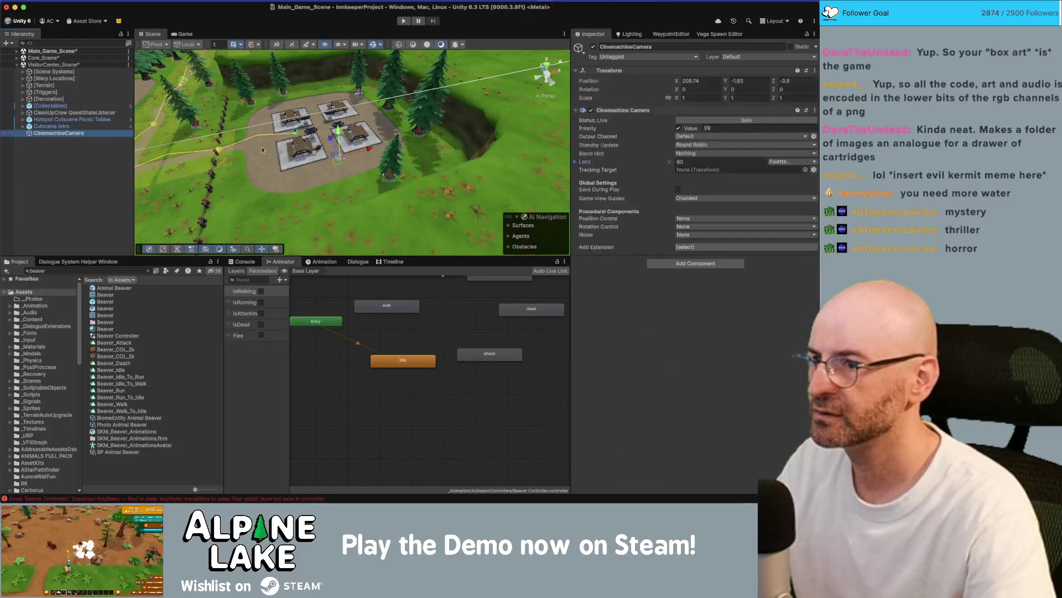
pyautogui.press('f')
pyautogui.scroll(-5, 262, 150)
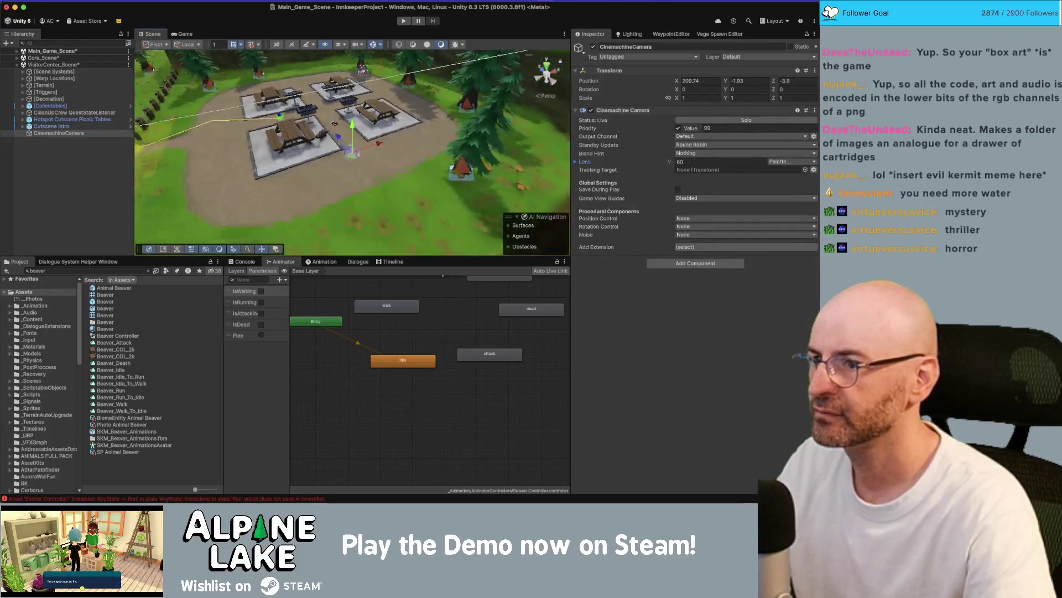
pyautogui.scroll(-2, 334, 122)
pyautogui.moveTo(356, 119)
pyautogui.mouseDown()
pyautogui.moveTo(318, 172)
pyautogui.moveTo(305, 140)
pyautogui.mouseUp()
pyautogui.press('e')
pyautogui.press('w')
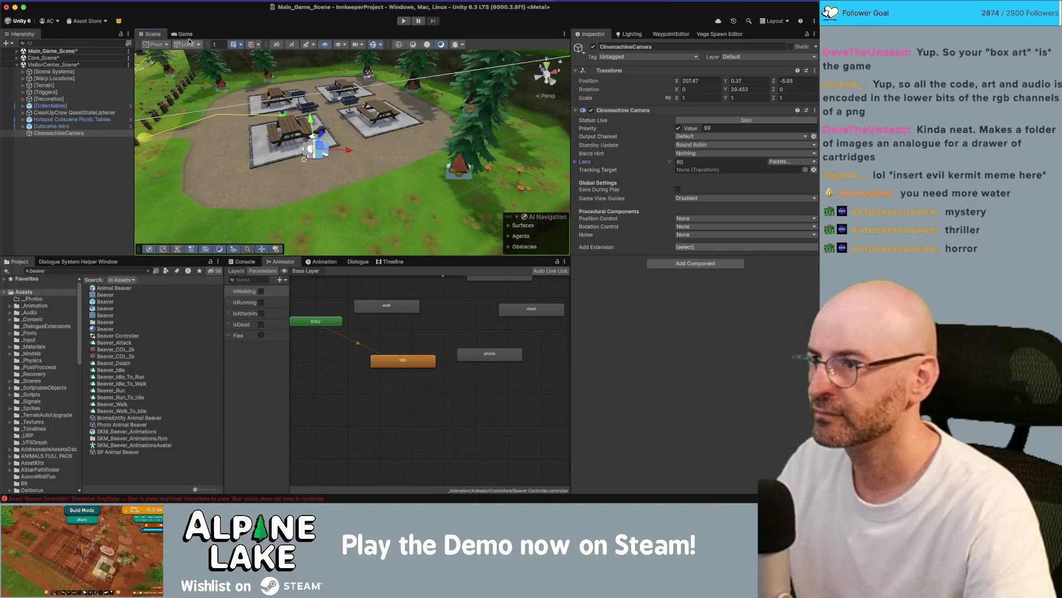
pyautogui.click(186, 34)
pyautogui.moveTo(187, 34)
pyautogui.mouseDown()
pyautogui.moveTo(398, 183)
pyautogui.moveTo(468, 262)
pyautogui.mouseUp()
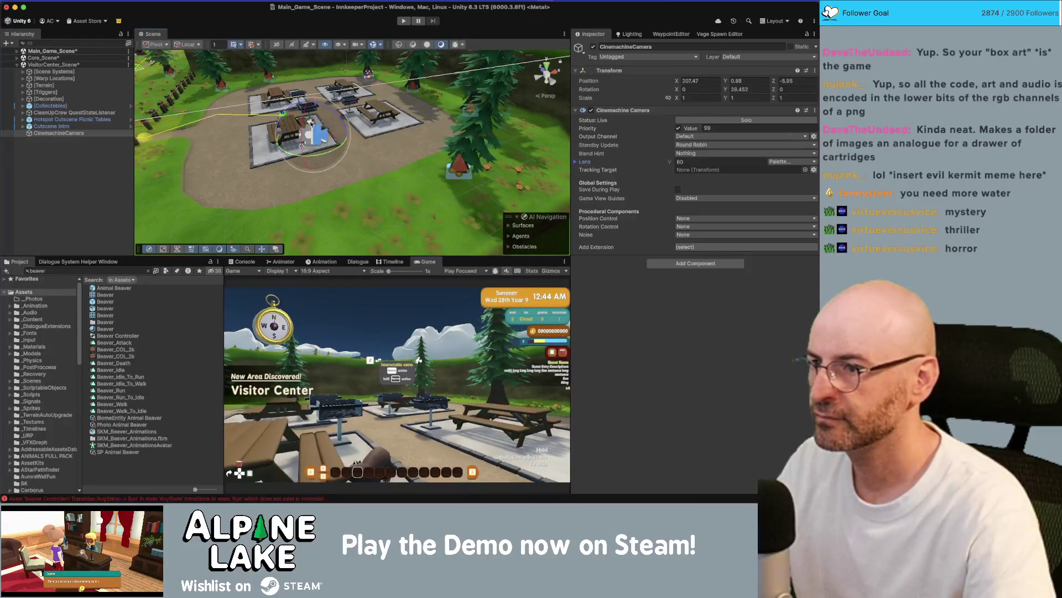
# - Tilt the camera down at the table and deactivate Core_Scene's [UI] and [UI Geo] objects
pyautogui.moveTo(302, 146)
pyautogui.mouseDown()
pyautogui.moveTo(333, 118)
pyautogui.moveTo(314, 140)
pyautogui.mouseUp()
pyautogui.press('w')
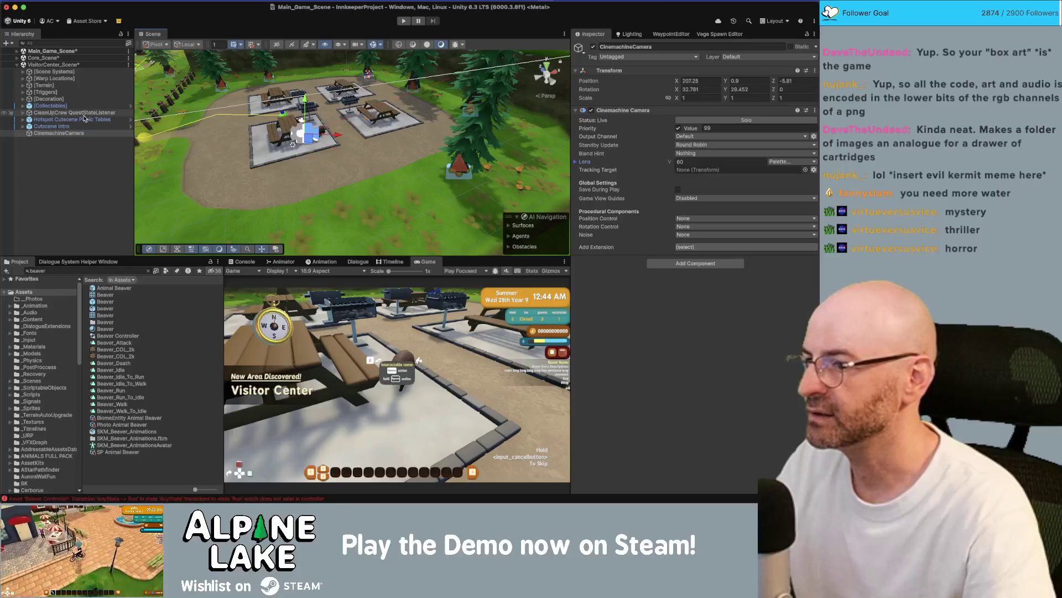
pyautogui.click(18, 58)
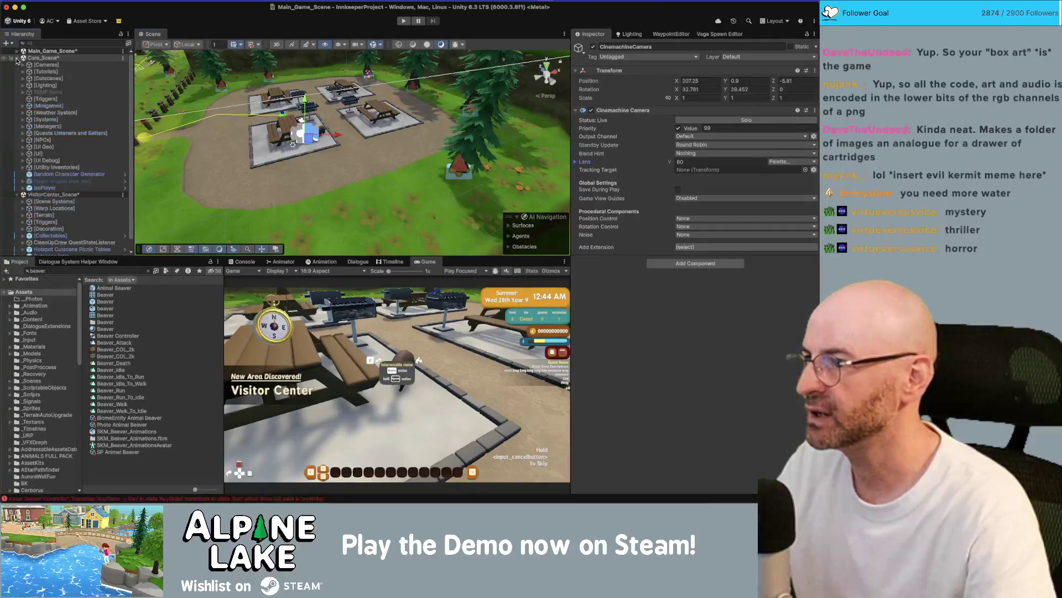
pyautogui.click(39, 154)
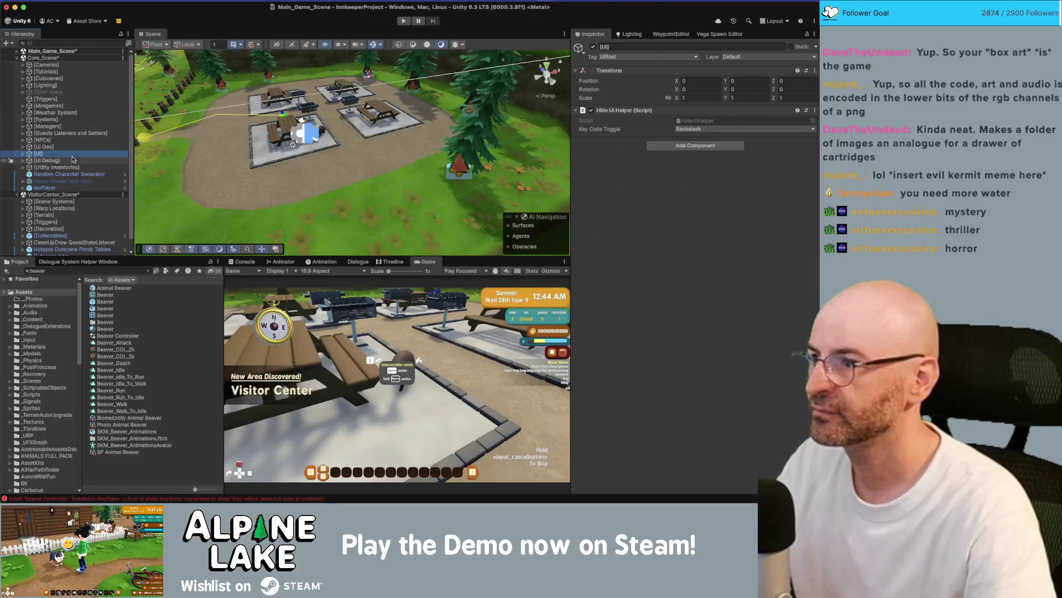
pyautogui.click(593, 47)
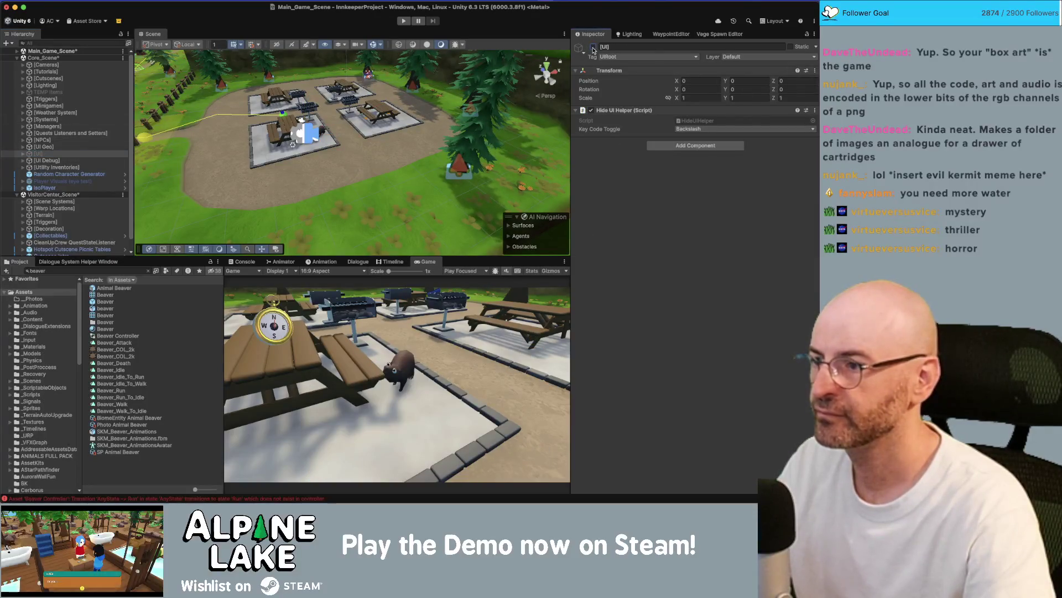
pyautogui.click(46, 146)
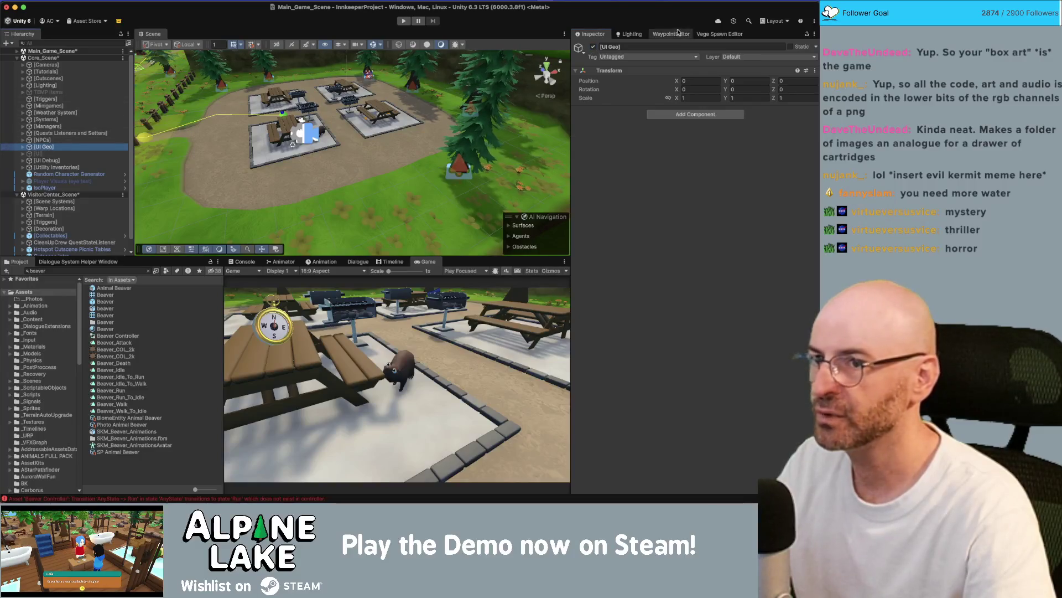
pyautogui.click(594, 48)
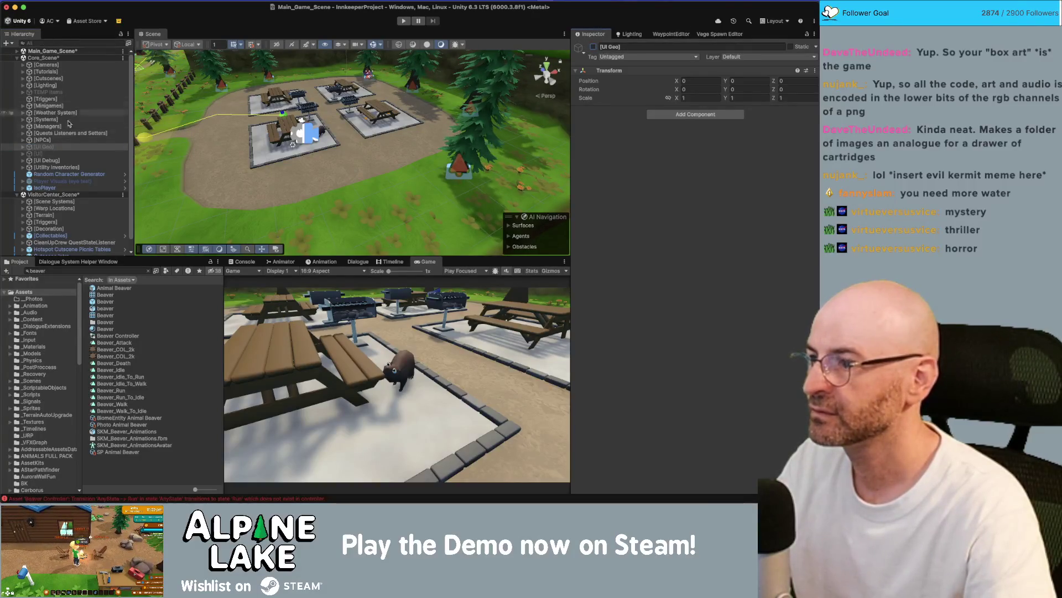
pyautogui.scroll(-1, 69, 124)
pyautogui.click(55, 252)
pyautogui.press('f')
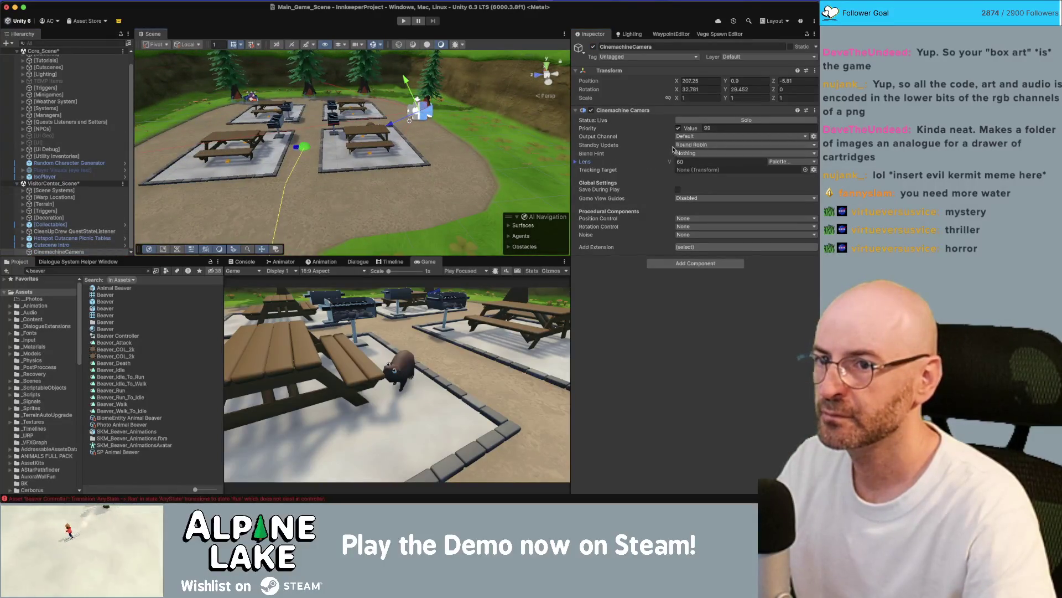
# - Narrow the camera's field of view to 34.5 and move it closer to the beaver
pyautogui.moveTo(669, 164); pyautogui.dragTo(616, 161)
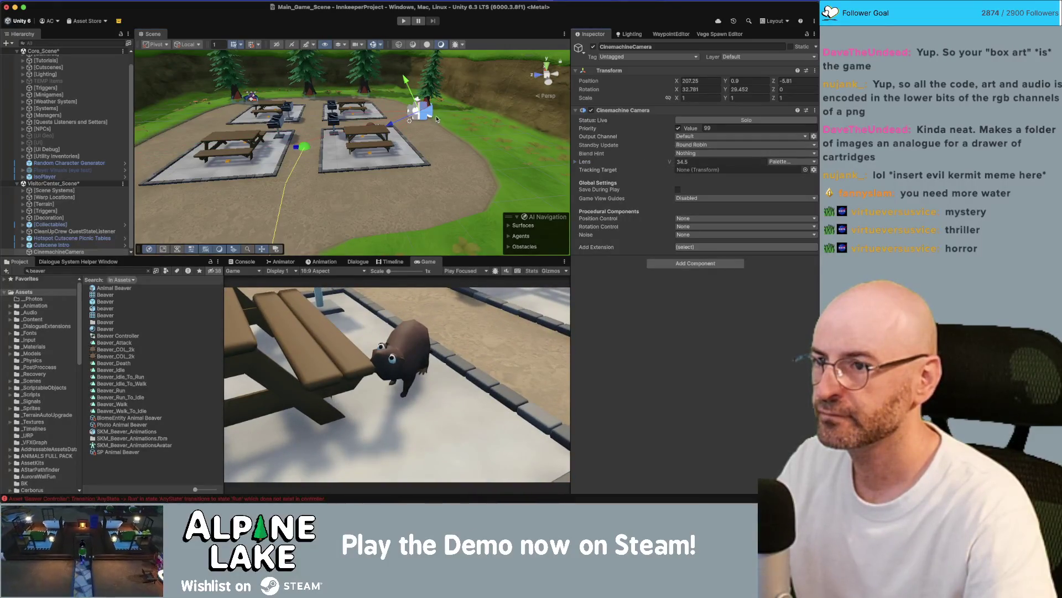
pyautogui.moveTo(421, 106); pyautogui.dragTo(405, 110)
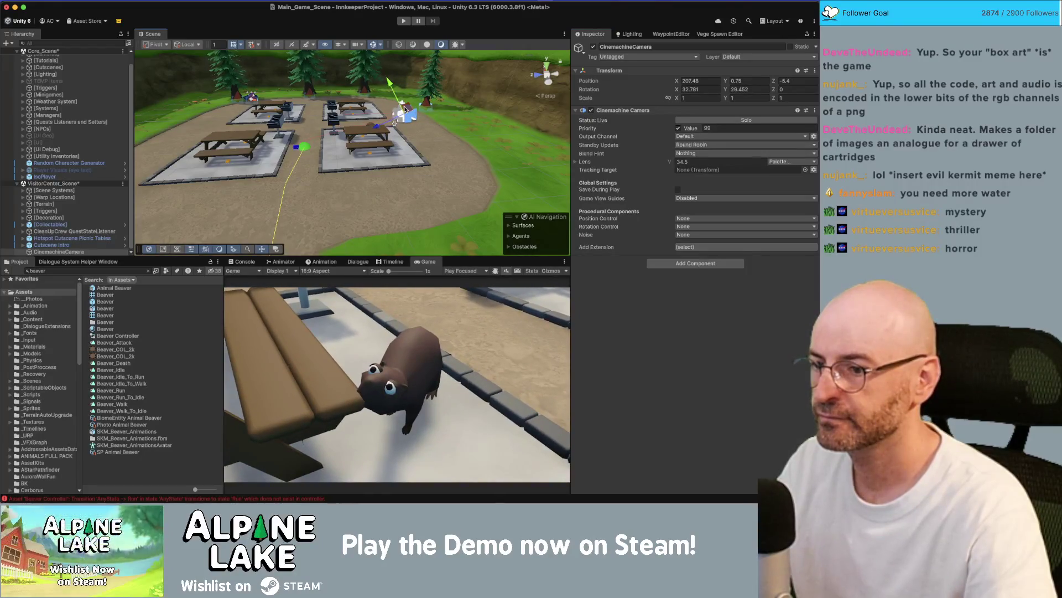
pyautogui.scroll(-5, 441, 121)
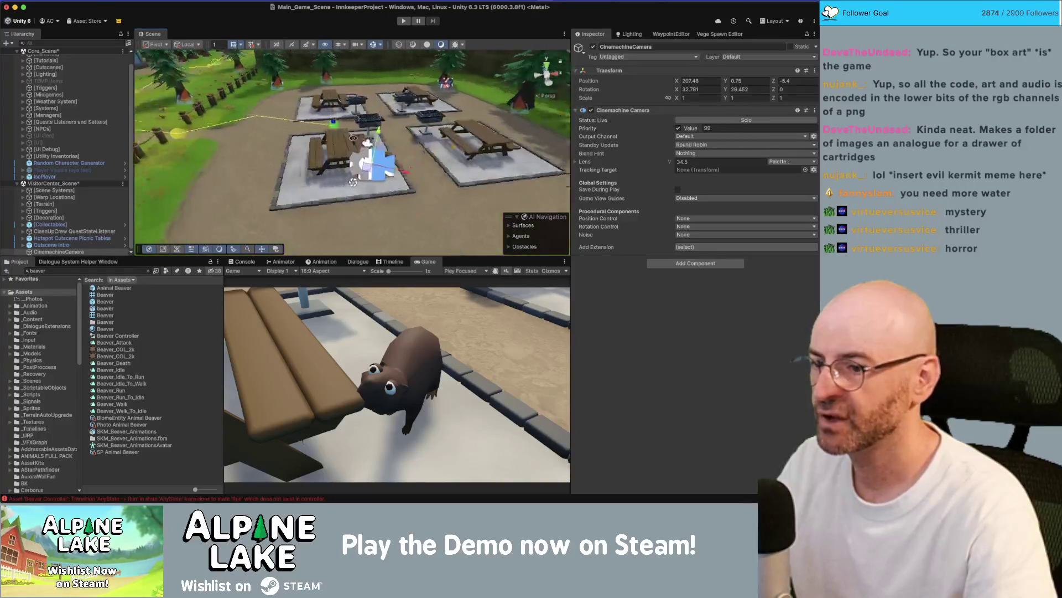
pyautogui.scroll(-5, 478, 145)
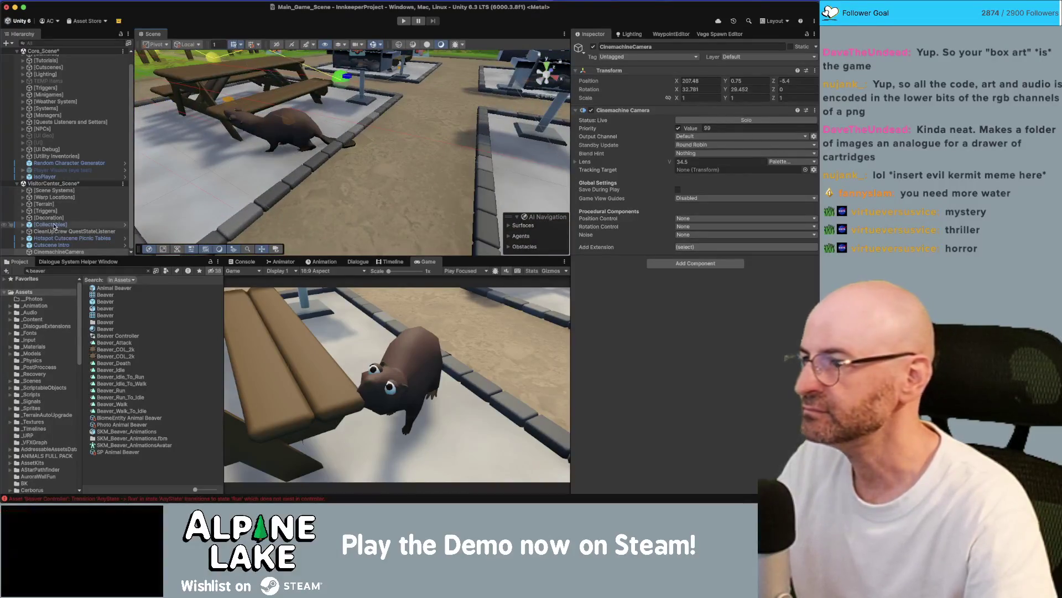
pyautogui.scroll(1, 35, 170)
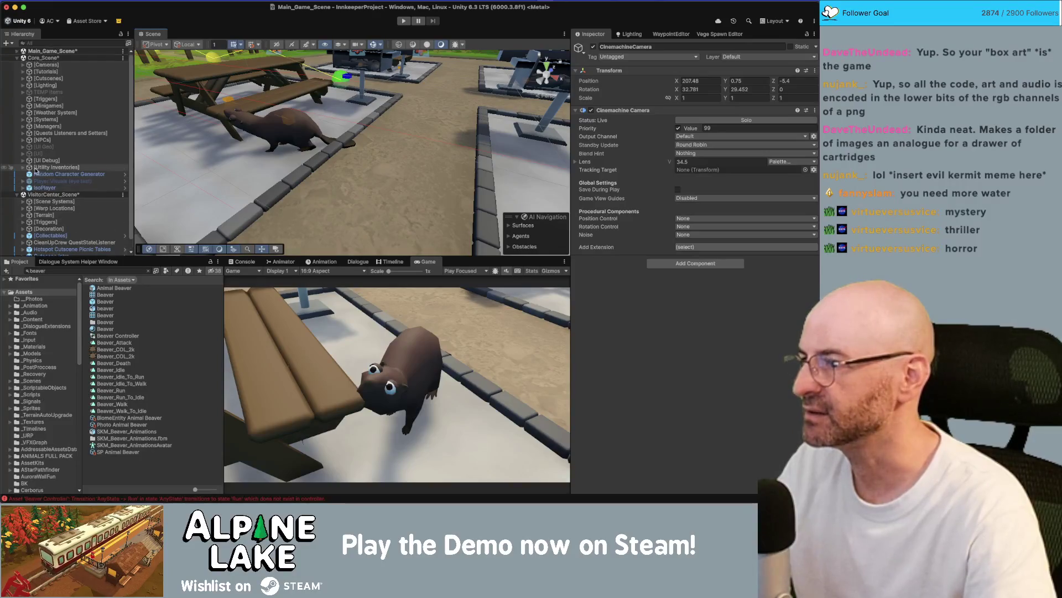
# - Collapse Core_Scene and drag the Beaver under VisitorCenter_Scene
pyautogui.click(17, 58)
pyautogui.scroll(5, 45, 129)
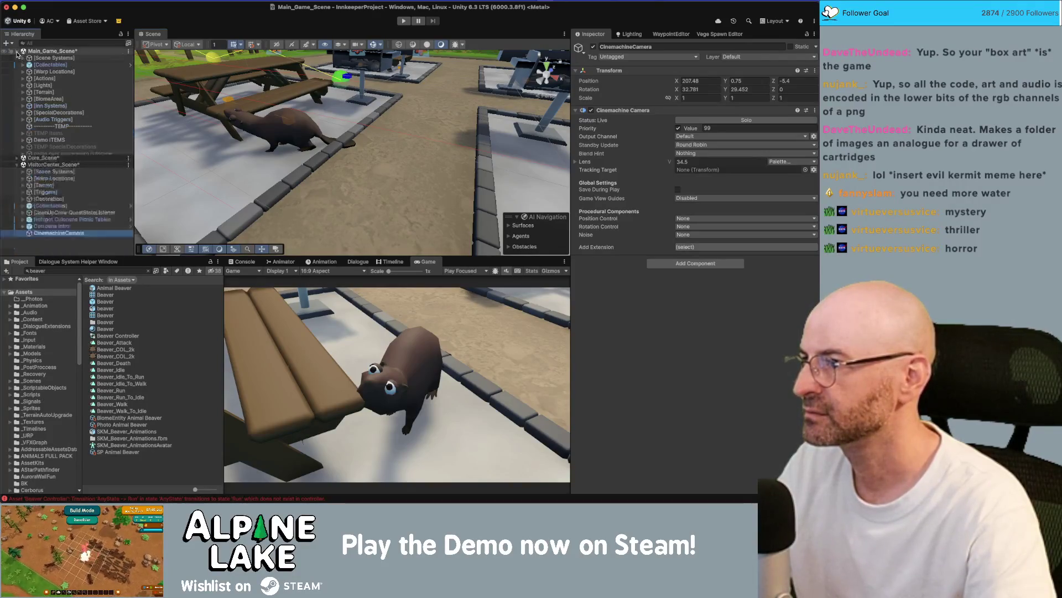
pyautogui.scroll(-4, 44, 129)
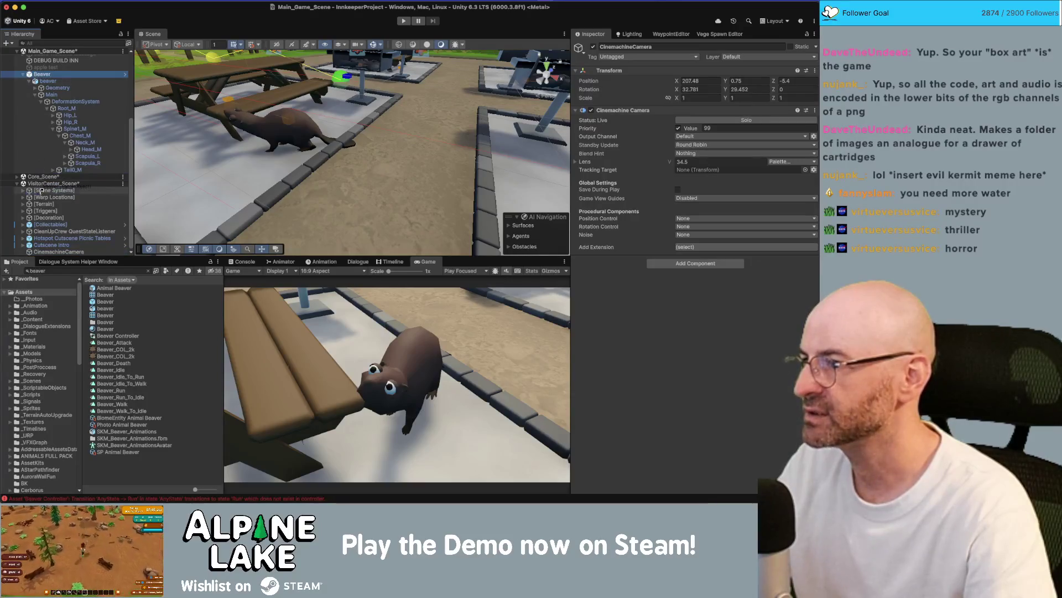
pyautogui.moveTo(46, 251); pyautogui.dragTo(47, 248)
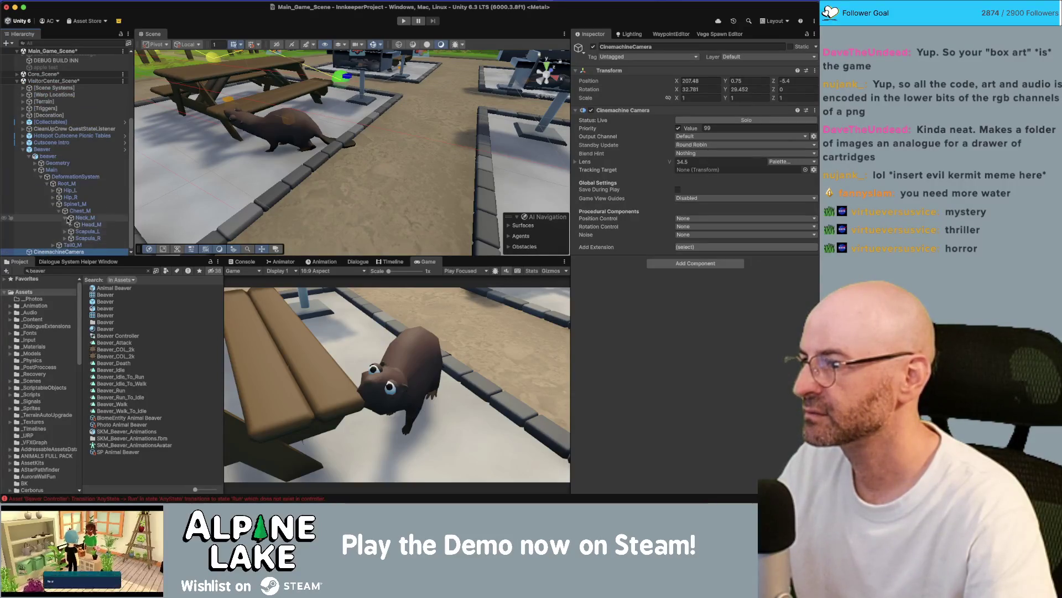
# - Rotate and shift the Tail0_M bone to raise the beaver's tail
pyautogui.click(71, 246)
pyautogui.moveTo(298, 102); pyautogui.dragTo(279, 112)
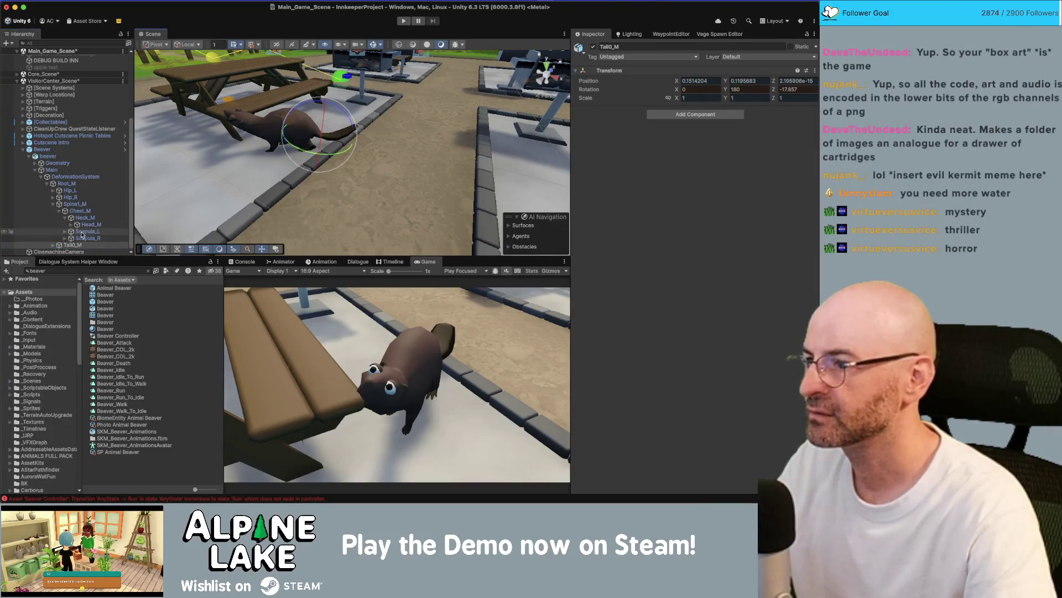
pyautogui.click(53, 204)
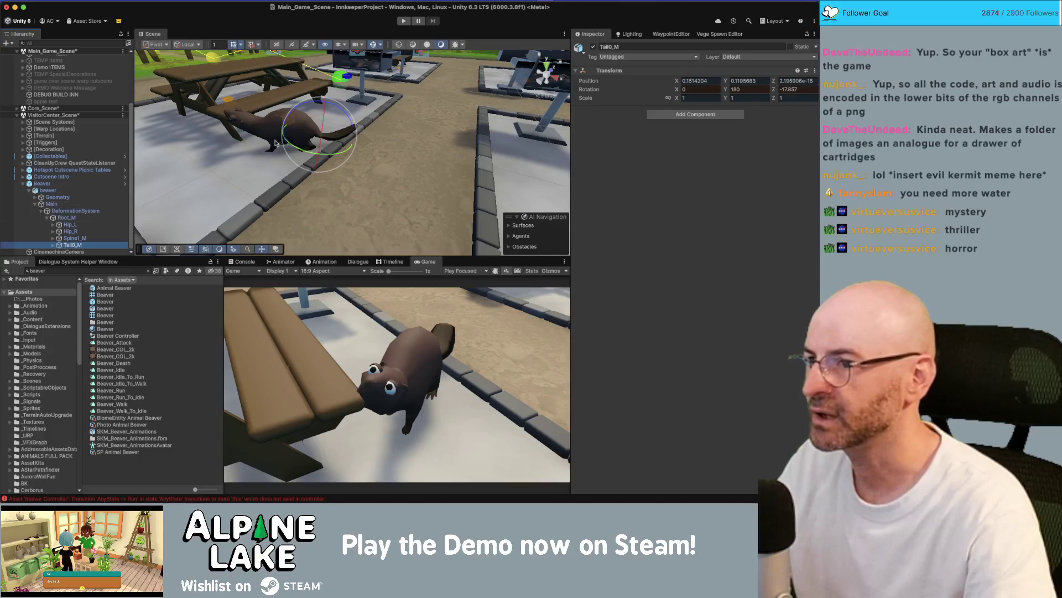
pyautogui.scroll(3, 275, 142)
pyautogui.press('w')
pyautogui.moveTo(313, 108)
pyautogui.mouseDown()
pyautogui.moveTo(313, 87)
pyautogui.moveTo(285, 88)
pyautogui.moveTo(344, 104)
pyautogui.mouseUp()
pyautogui.press('e')
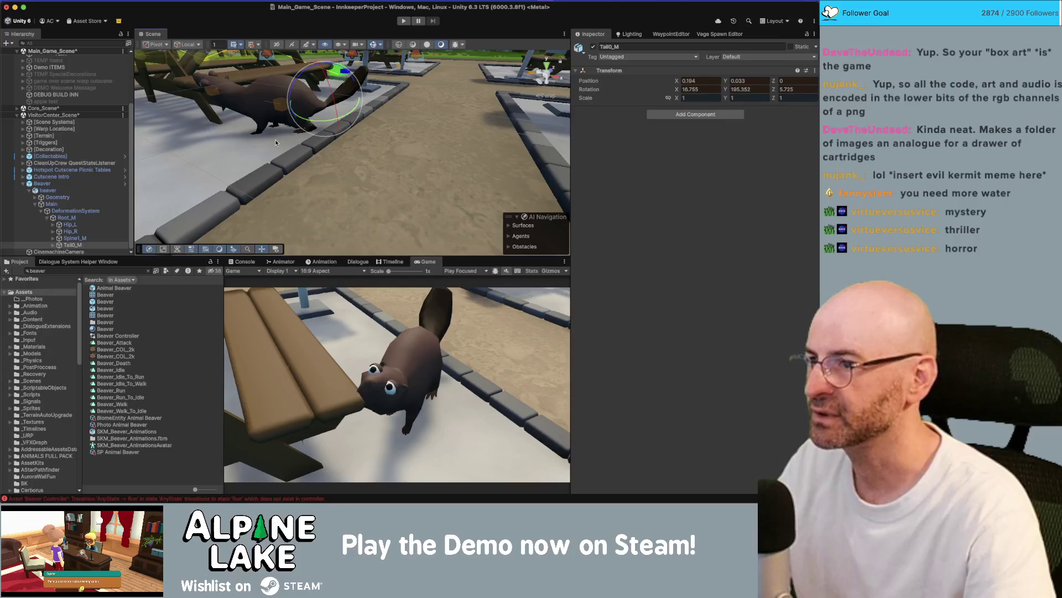
pyautogui.press('f')
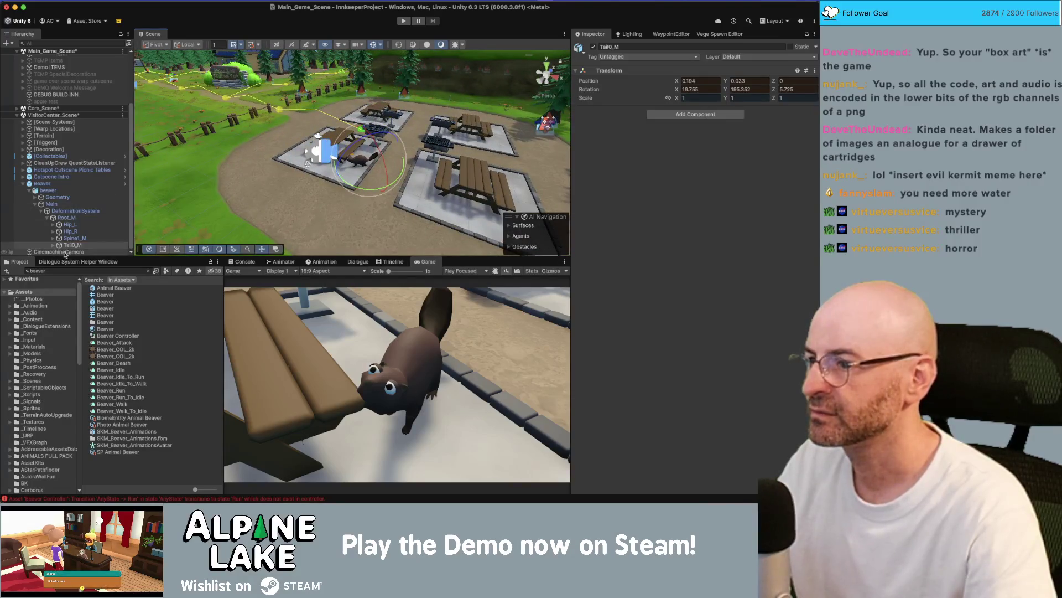
# - Tilt and lower the camera to X 207.439, Y 0.658, Z -5.437, checking the maximized Game view
pyautogui.click(64, 252)
pyautogui.press('f')
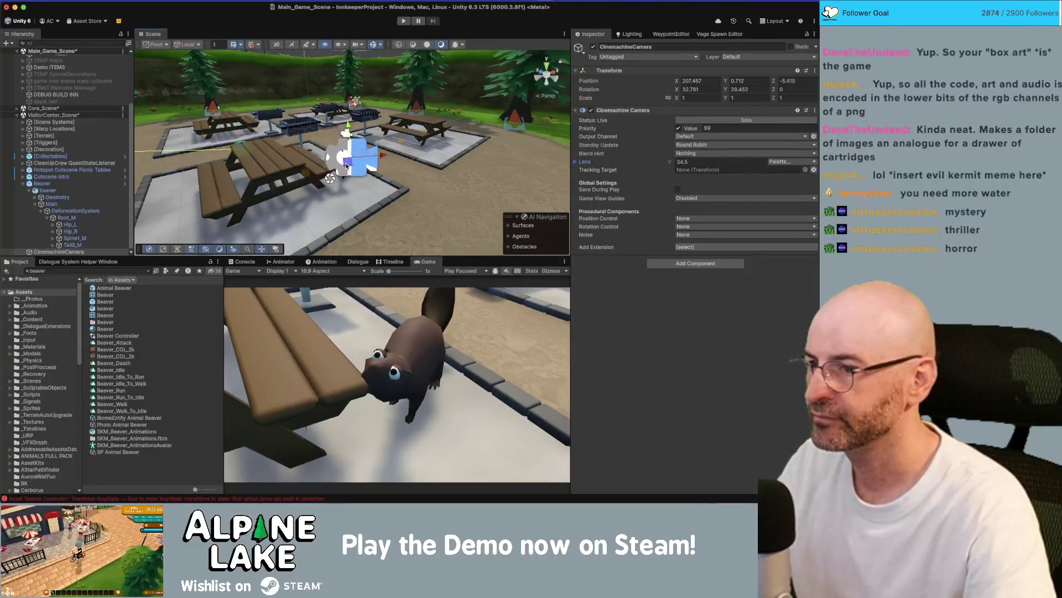
pyautogui.press('e')
pyautogui.moveTo(350, 165); pyautogui.dragTo(349, 167)
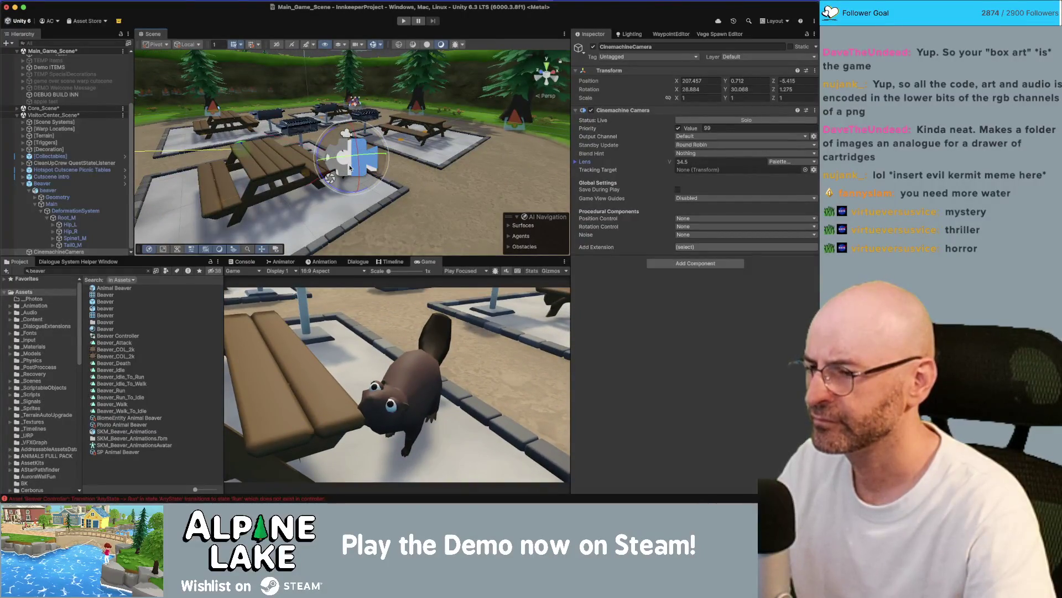
pyautogui.press('w')
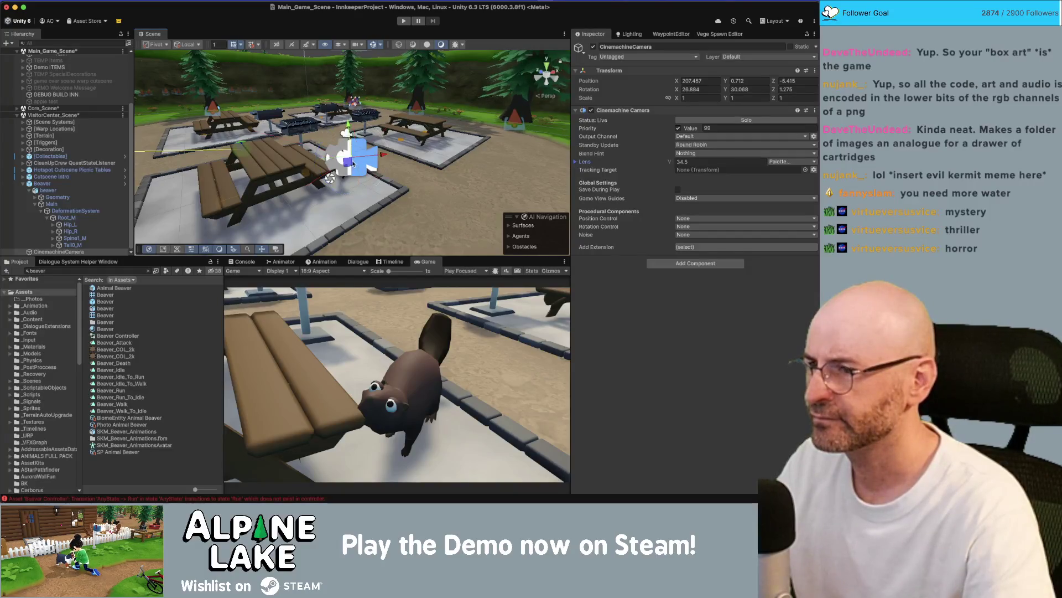
pyautogui.moveTo(347, 166); pyautogui.dragTo(345, 170)
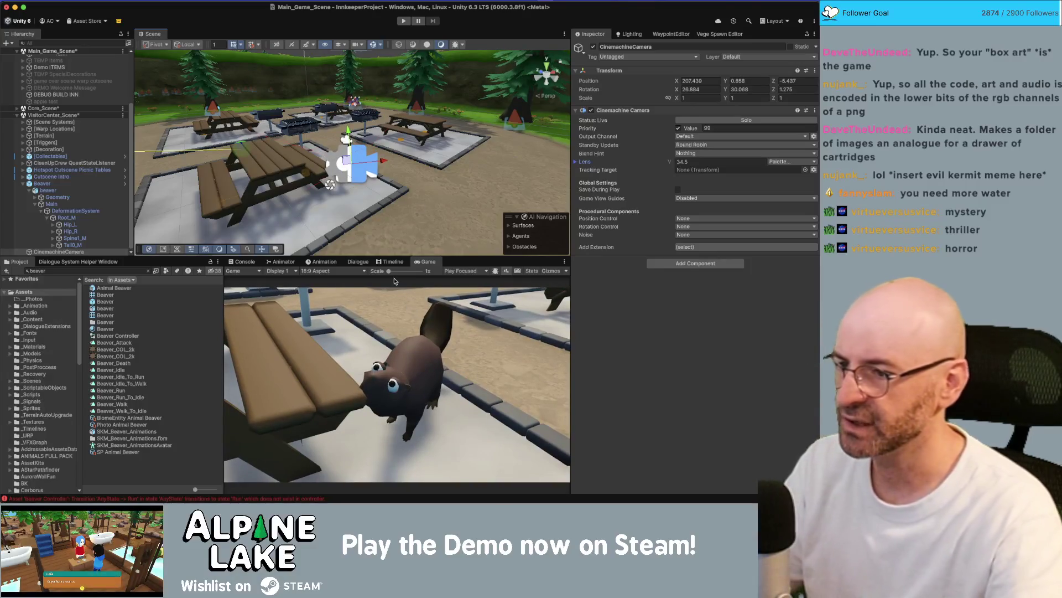
pyautogui.doubleClick(425, 263)
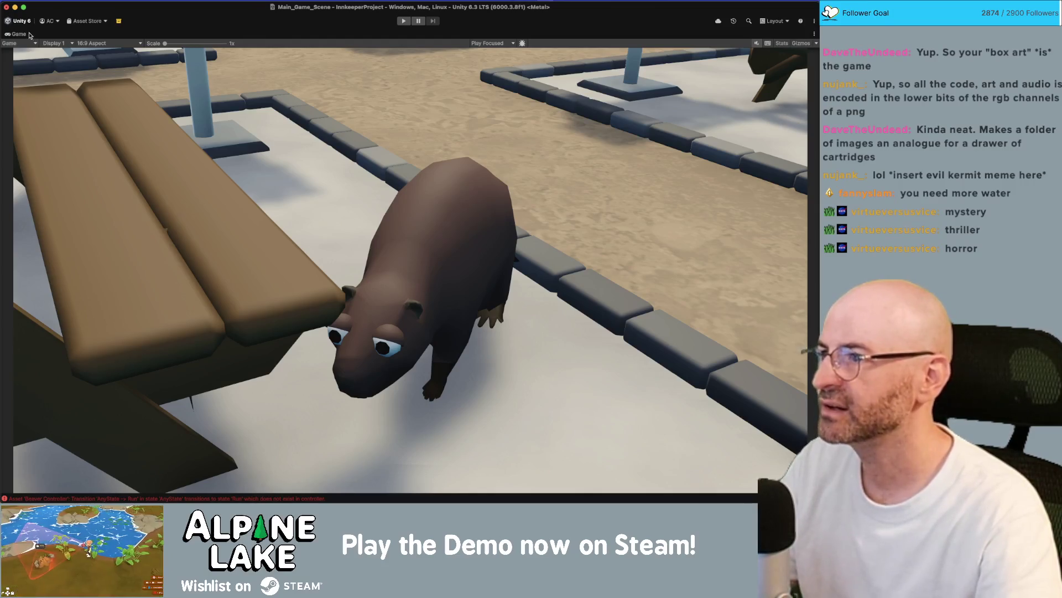
pyautogui.doubleClick(24, 35)
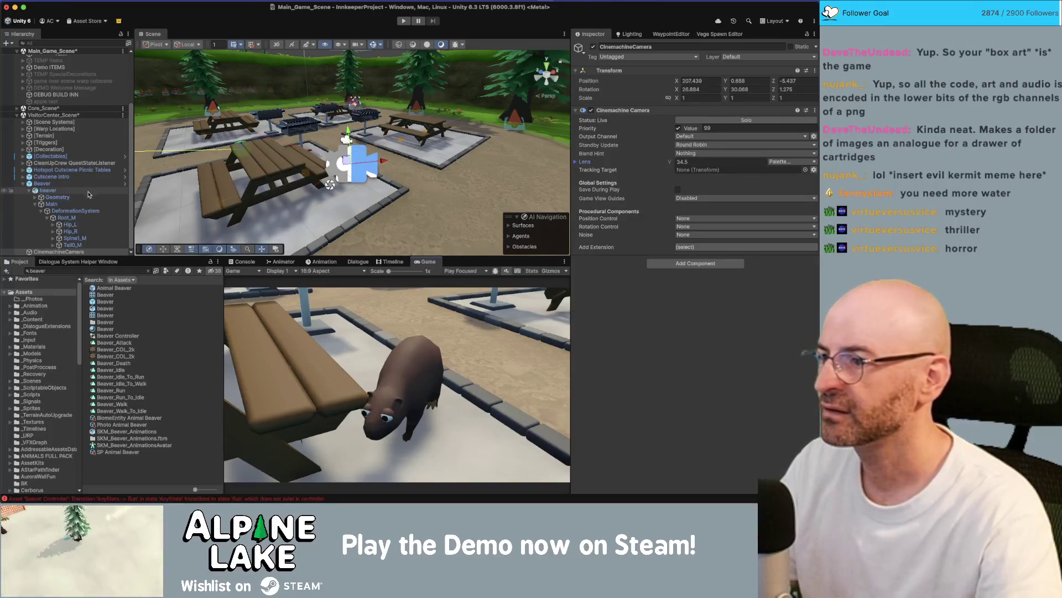
# - Select the parent Beaver and try removing its Animator and Character Controller, dismissing the dependency warnings
pyautogui.click(73, 192)
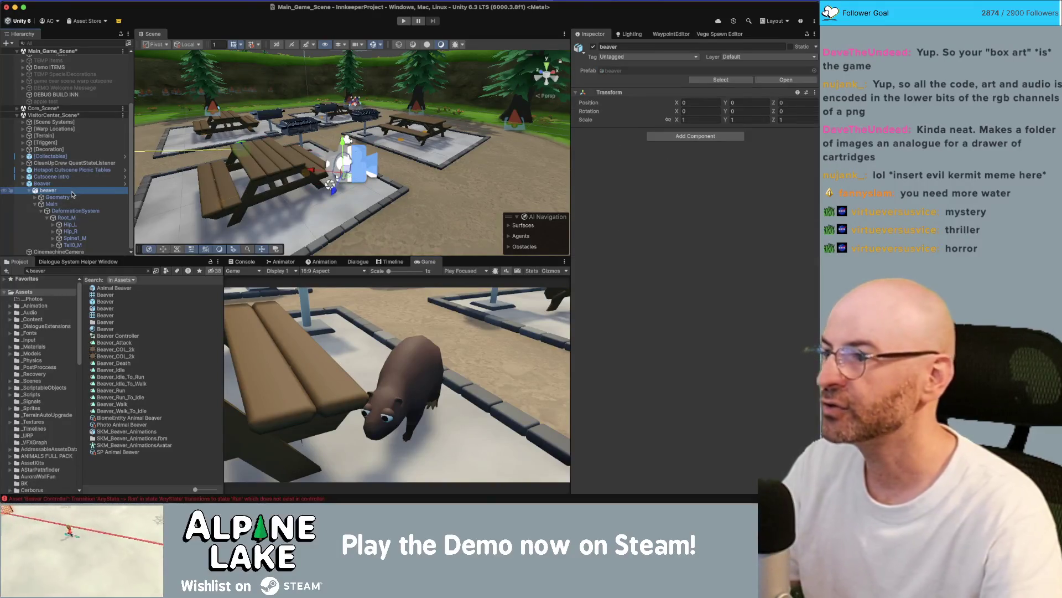
pyautogui.click(61, 183)
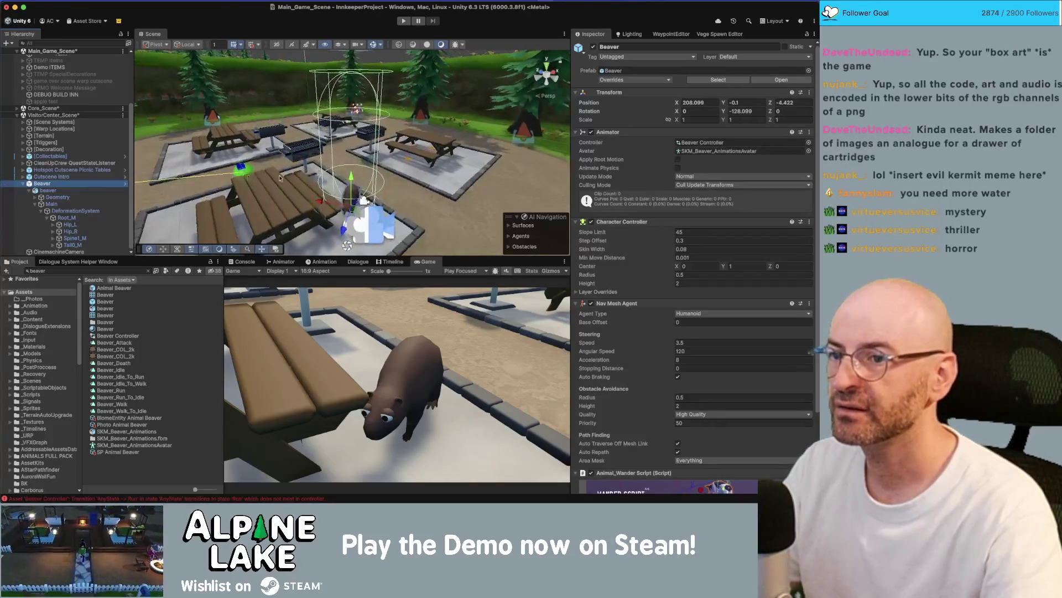
pyautogui.rightClick(627, 135)
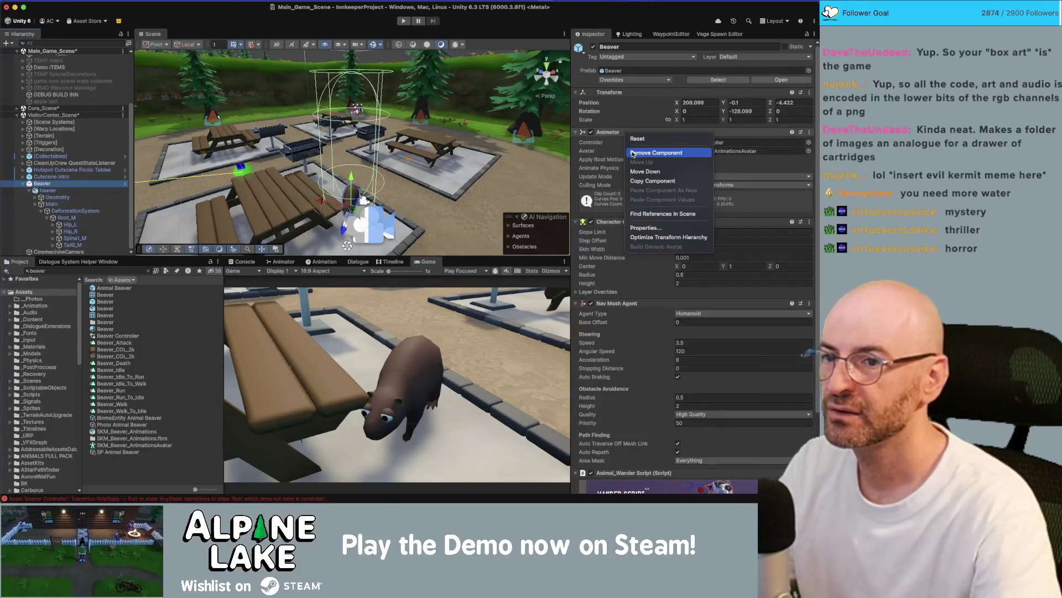
pyautogui.click(633, 153)
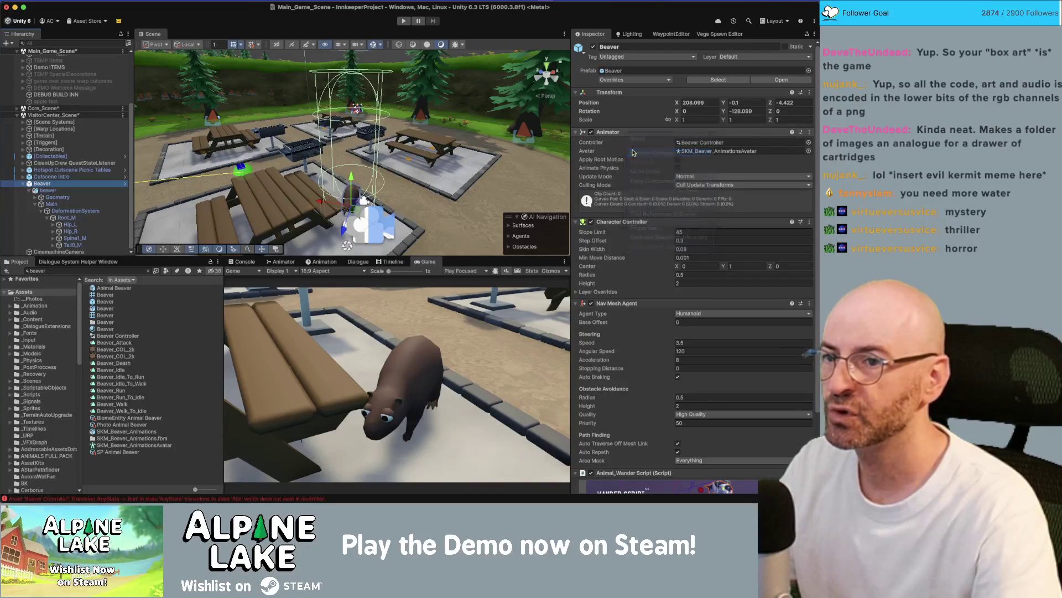
pyautogui.click(421, 193)
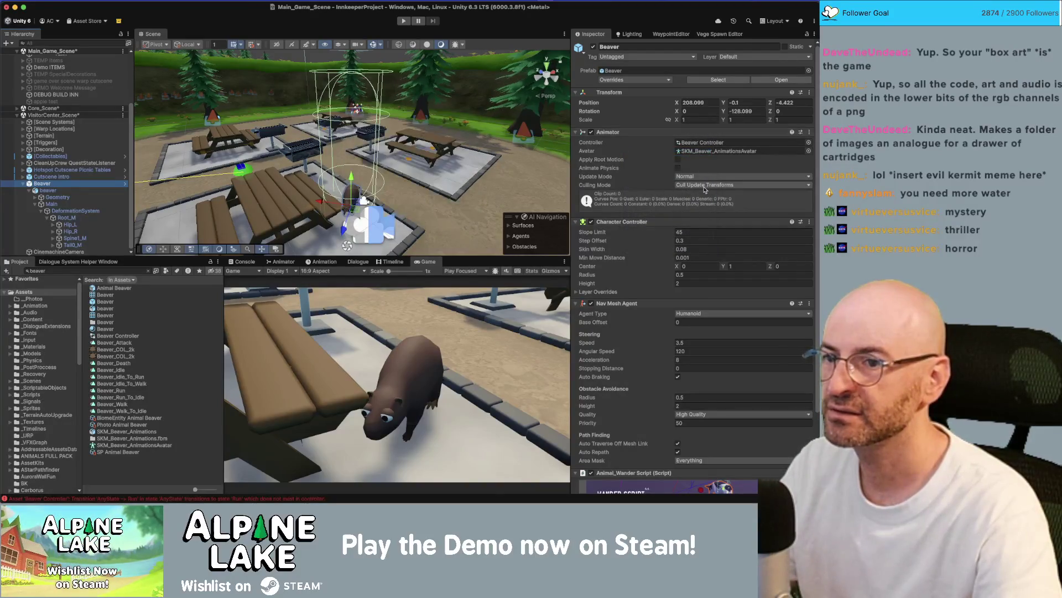
pyautogui.rightClick(631, 222)
pyautogui.click(640, 245)
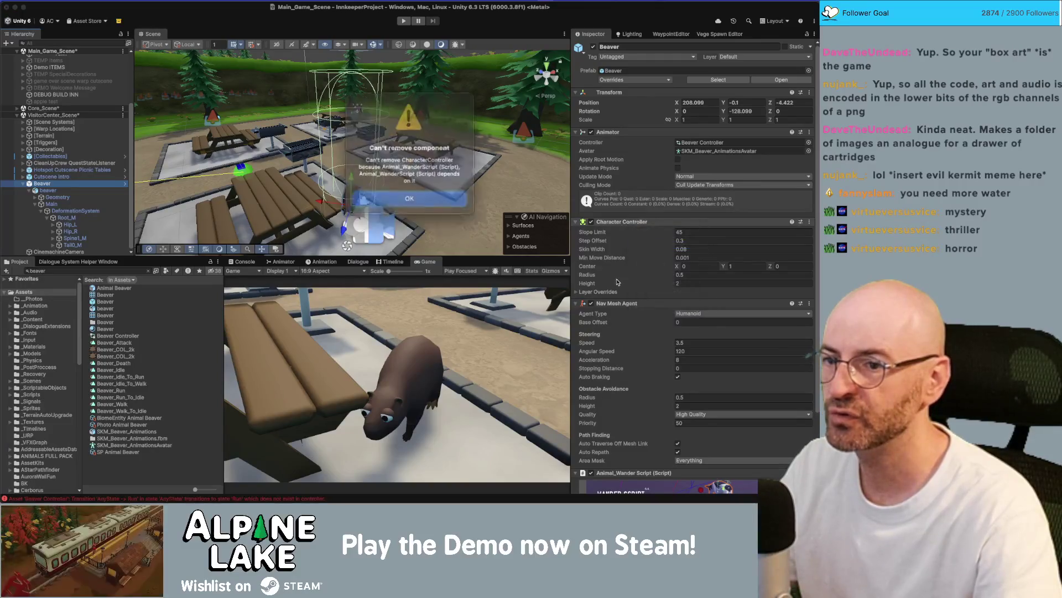
pyautogui.click(438, 195)
# - Remove the Nav Mesh Agent component; the Character Controller and Animator still refuse removal
pyautogui.scroll(-3, 648, 232)
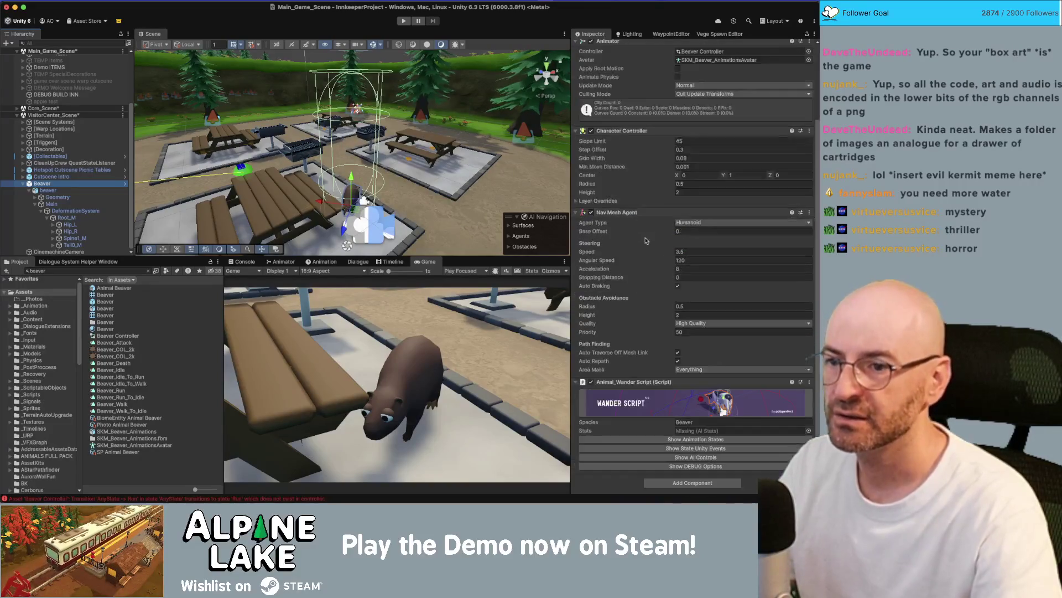
pyautogui.rightClick(645, 214)
pyautogui.click(653, 231)
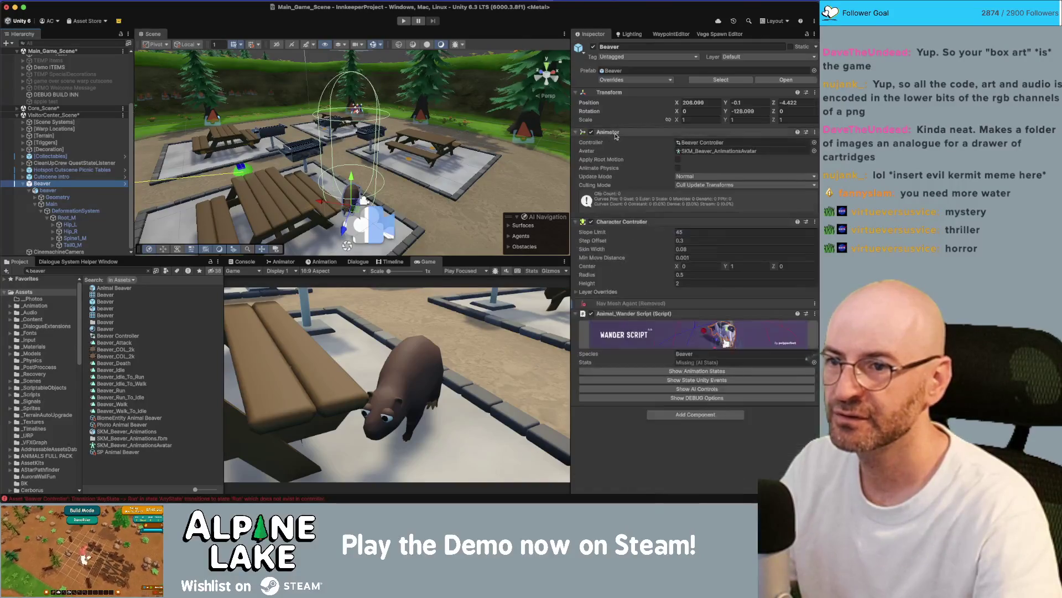
pyautogui.rightClick(621, 221)
pyautogui.click(641, 238)
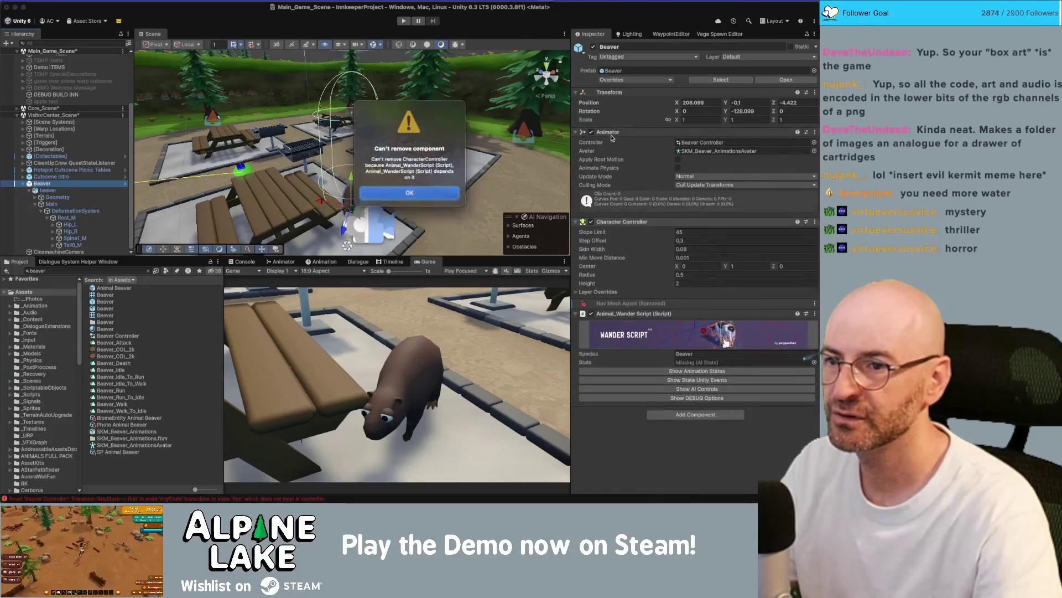
pyautogui.click(437, 194)
pyautogui.rightClick(631, 132)
pyautogui.click(647, 148)
pyautogui.click(432, 192)
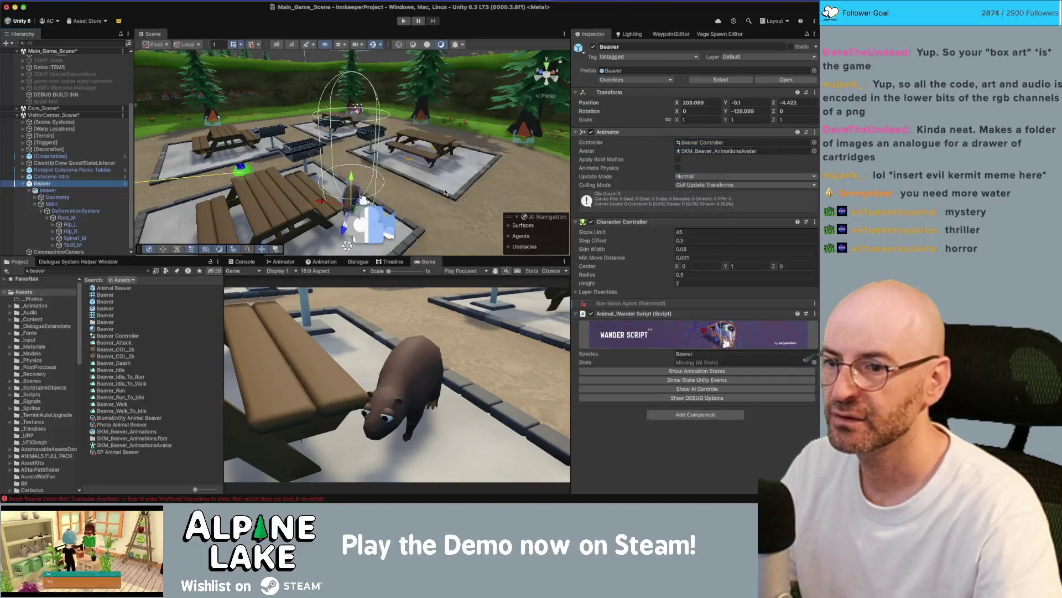
# - Remove the Animal_Wander Script, then the Character Controller and Animator components
pyautogui.rightClick(644, 314)
pyautogui.click(659, 331)
pyautogui.rightClick(604, 222)
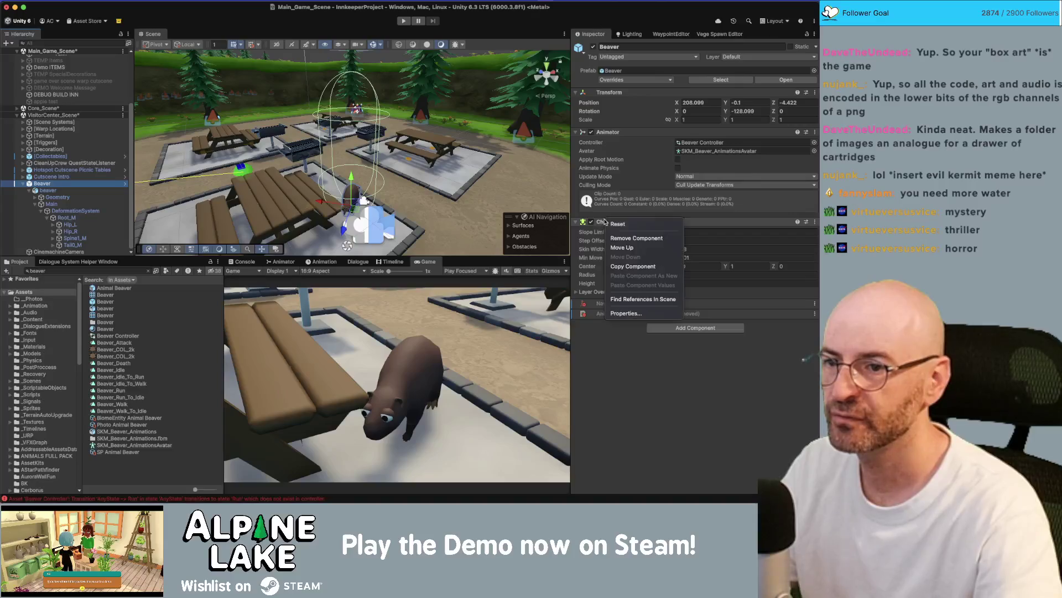
pyautogui.click(625, 241)
pyautogui.rightClick(621, 134)
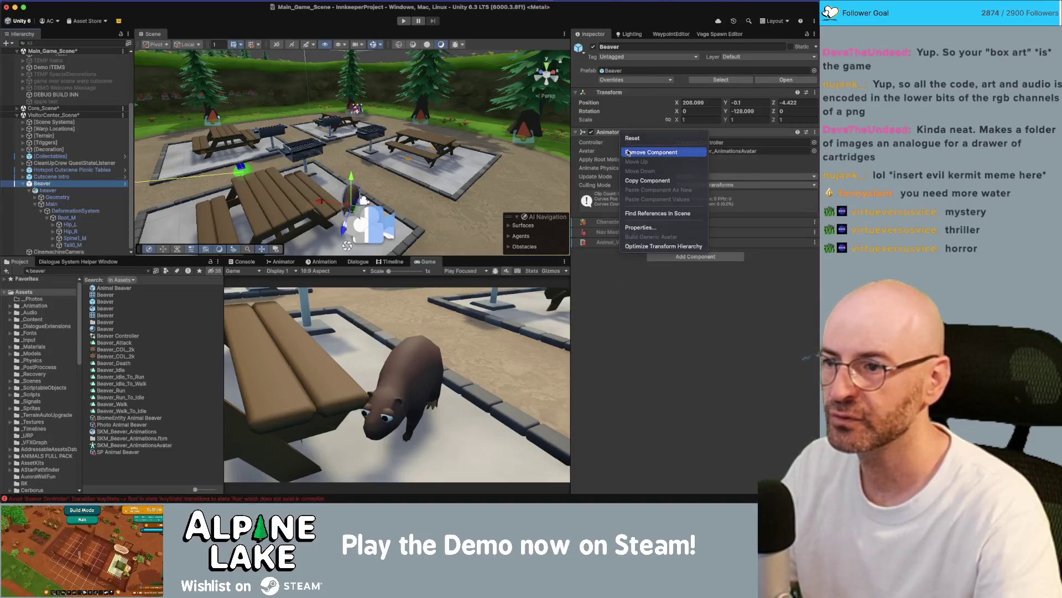
pyautogui.click(628, 148)
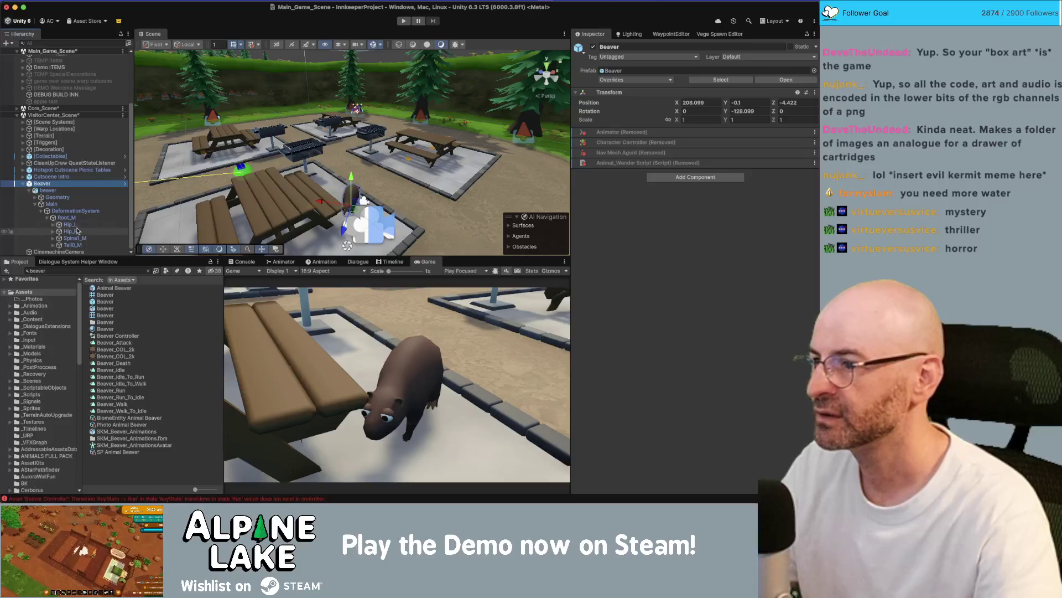
# - Swing the Tail0_M bone upward, then bend Spine1_M and undo that bend
pyautogui.click(73, 244)
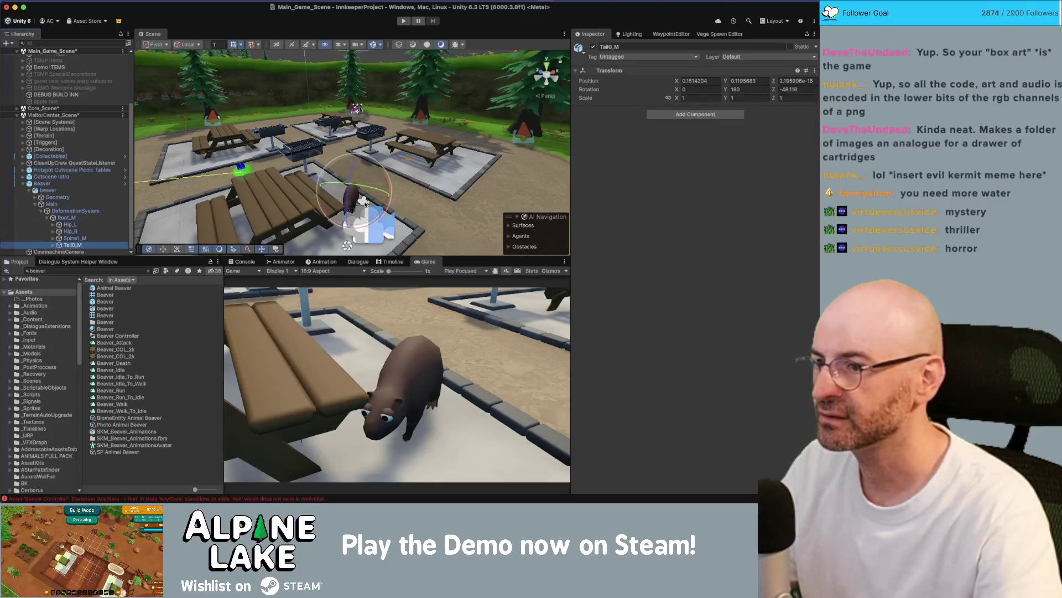
pyautogui.moveTo(366, 192); pyautogui.dragTo(383, 206)
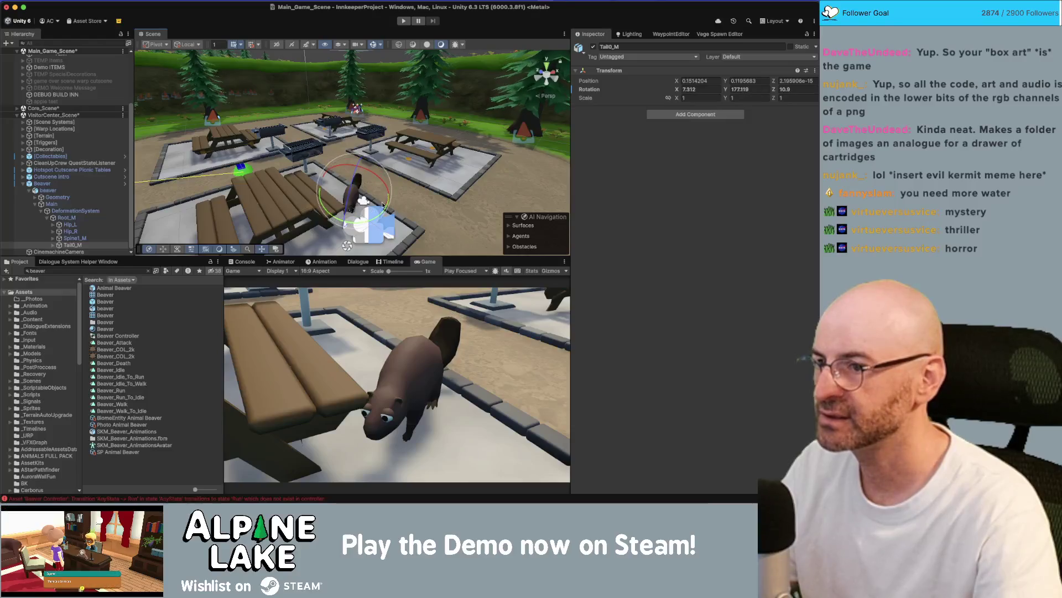
pyautogui.click(68, 239)
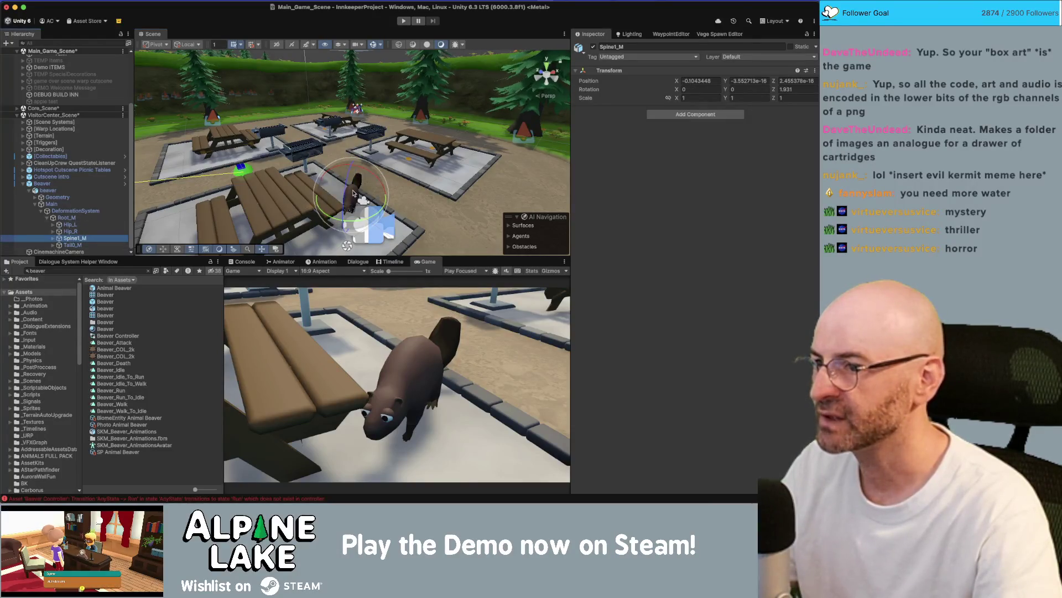
pyautogui.moveTo(349, 185); pyautogui.dragTo(342, 176)
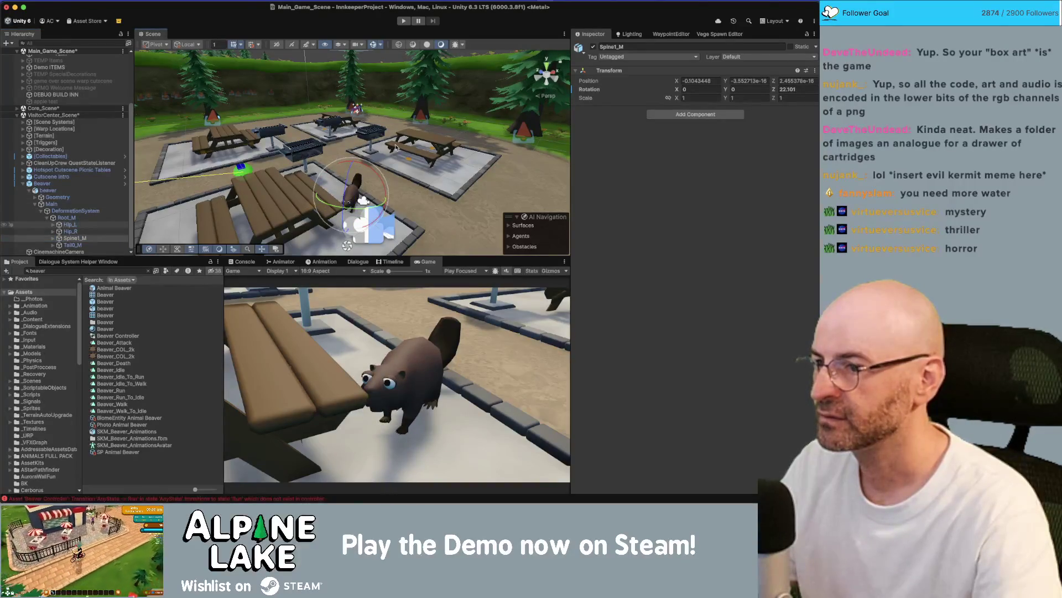
pyautogui.press('super+z')
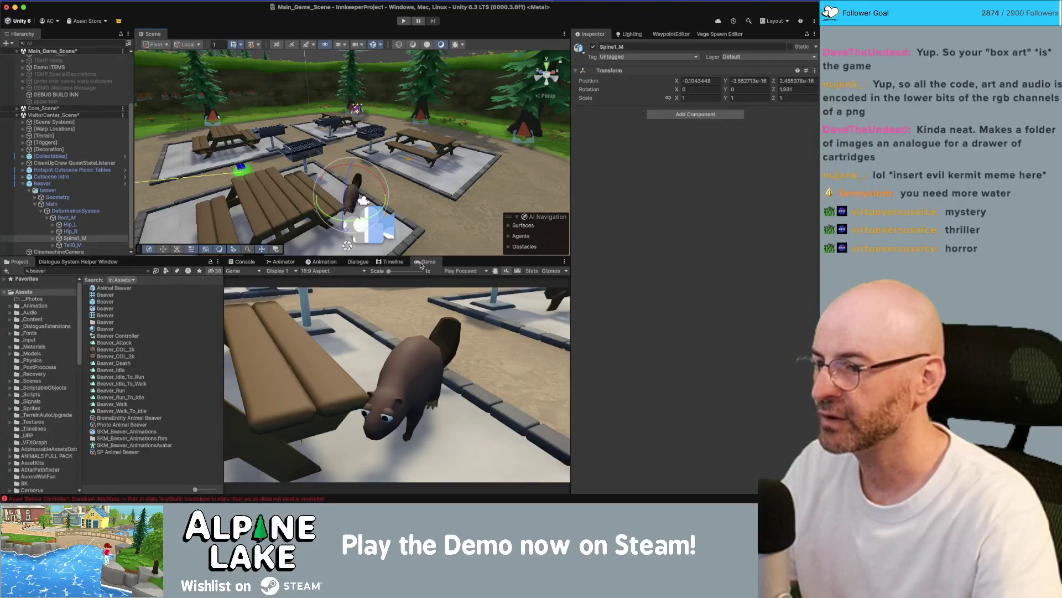
# - Rotate and shift the Neck_M bone so the beaver's head faces the camera, then reselect Beaver
pyautogui.doubleClick(421, 265)
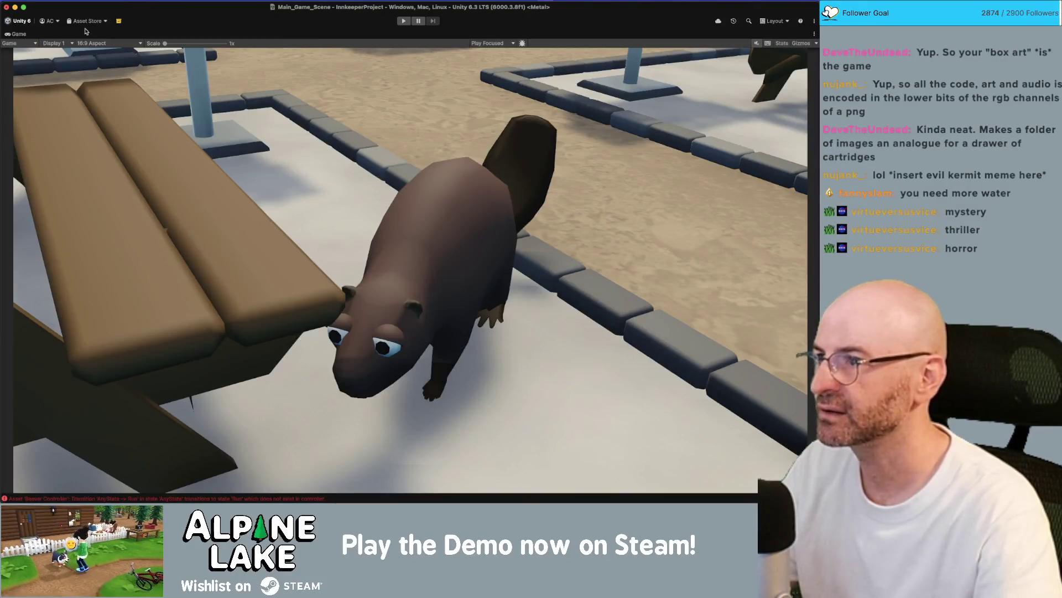
pyautogui.doubleClick(12, 35)
pyautogui.moveTo(282, 153); pyautogui.dragTo(190, 110)
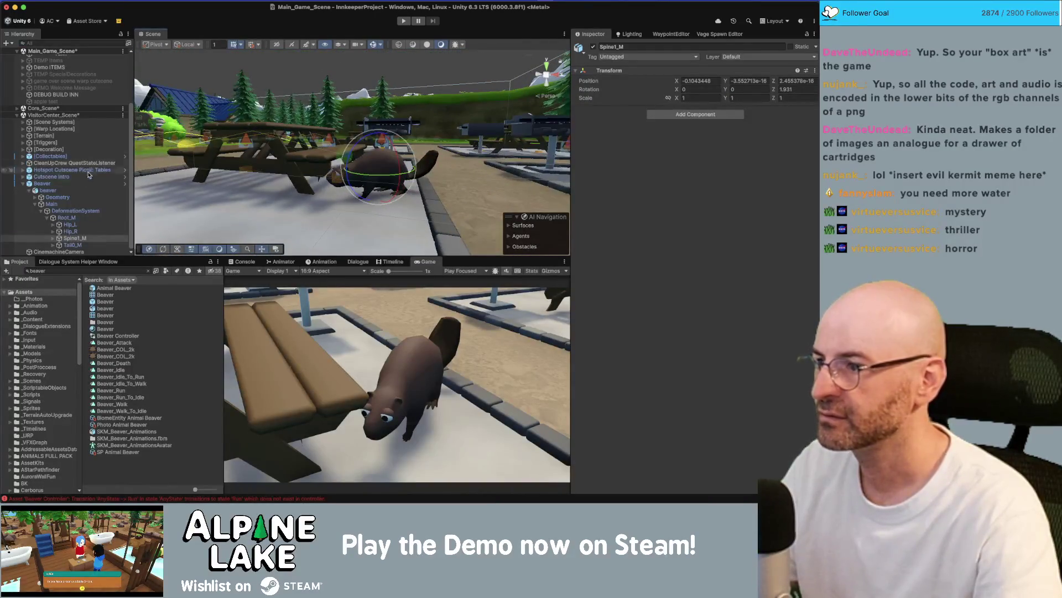
pyautogui.click(53, 238)
pyautogui.click(78, 243)
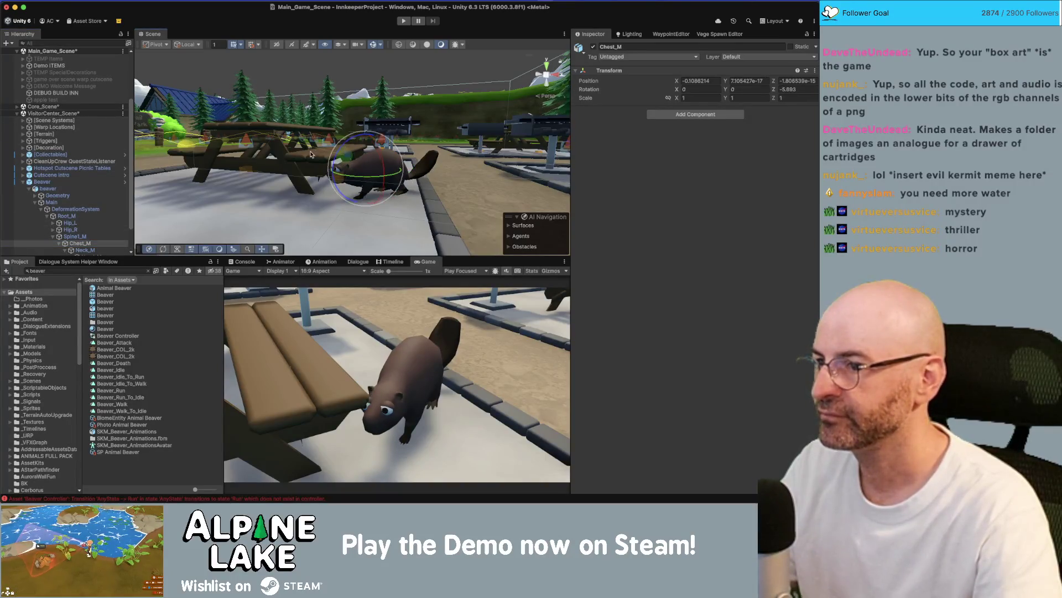
pyautogui.click(83, 250)
pyautogui.moveTo(349, 149); pyautogui.dragTo(370, 137)
pyautogui.press('w')
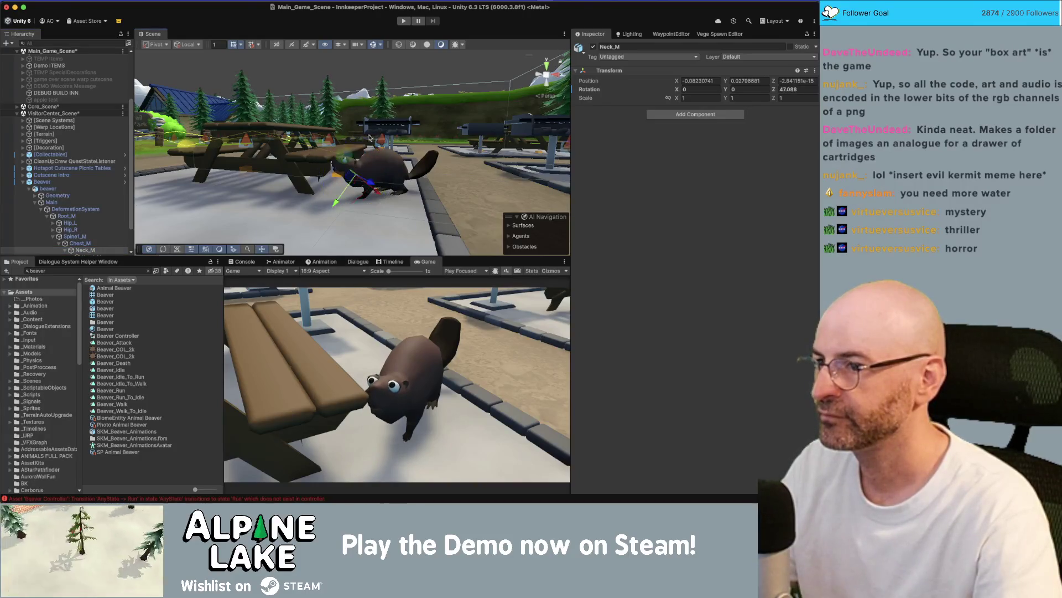
pyautogui.moveTo(352, 174)
pyautogui.mouseDown()
pyautogui.moveTo(344, 166)
pyautogui.moveTo(367, 175)
pyautogui.moveTo(350, 179)
pyautogui.moveTo(402, 133)
pyautogui.mouseUp()
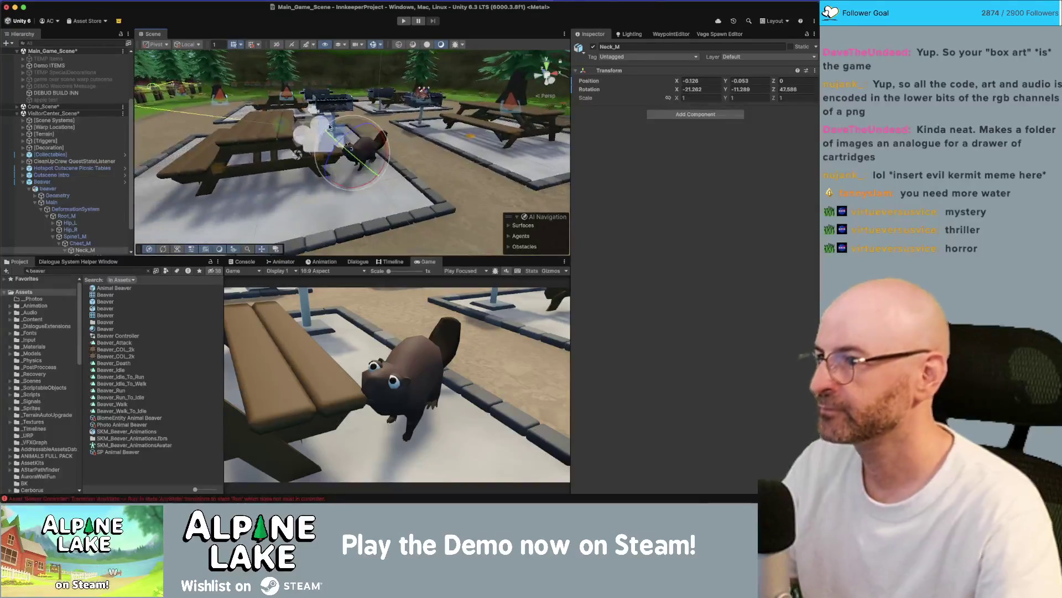
pyautogui.click(21, 182)
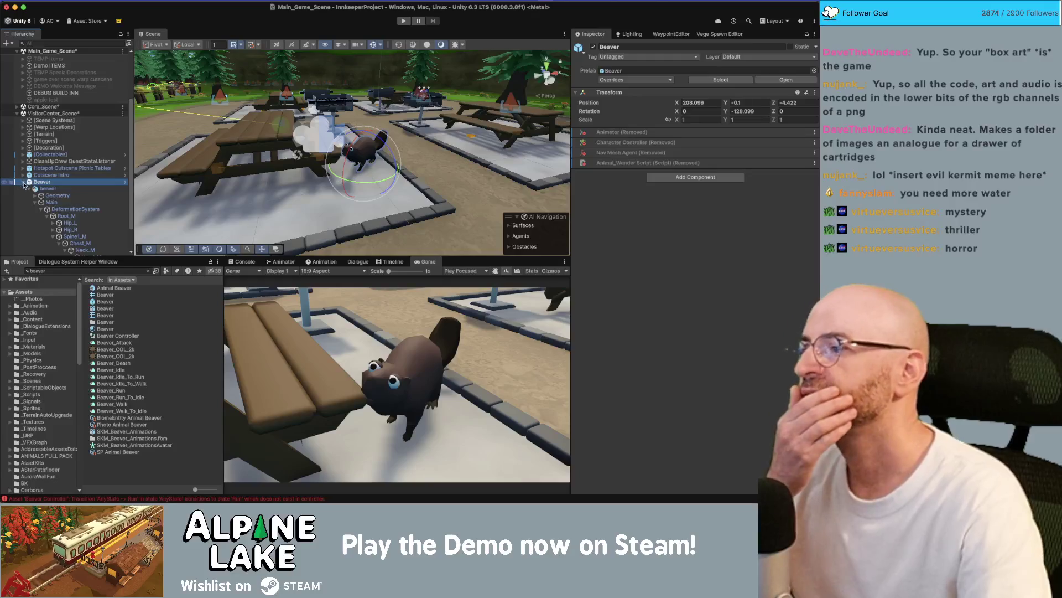
# - Add a point light to the VisitorCenter scene and accept its default name
pyautogui.scroll(3, 22, 178)
pyautogui.rightClick(44, 176)
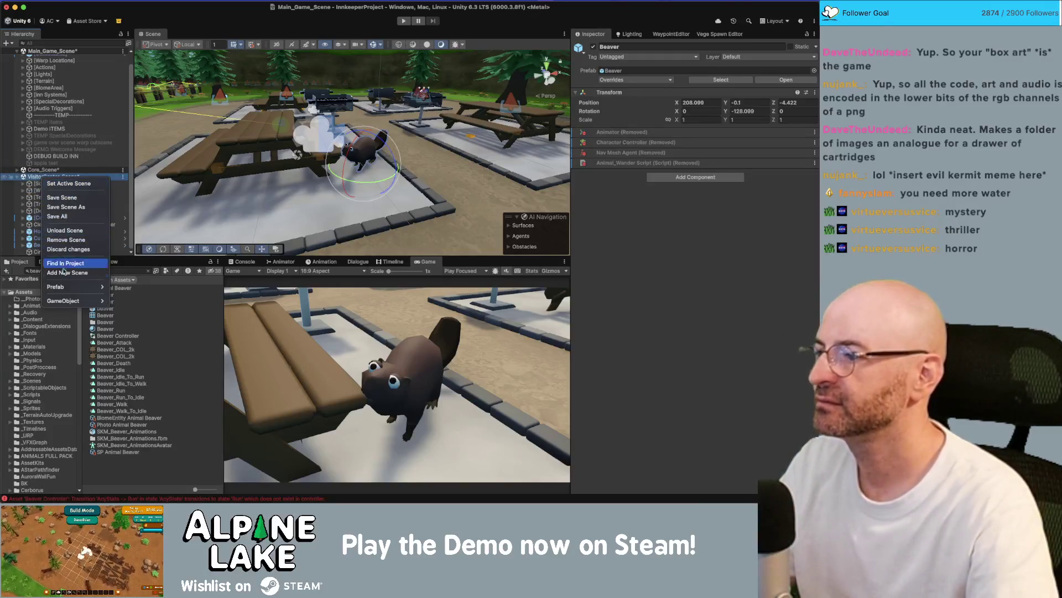
pyautogui.moveTo(70, 301)
pyautogui.moveTo(182, 344)
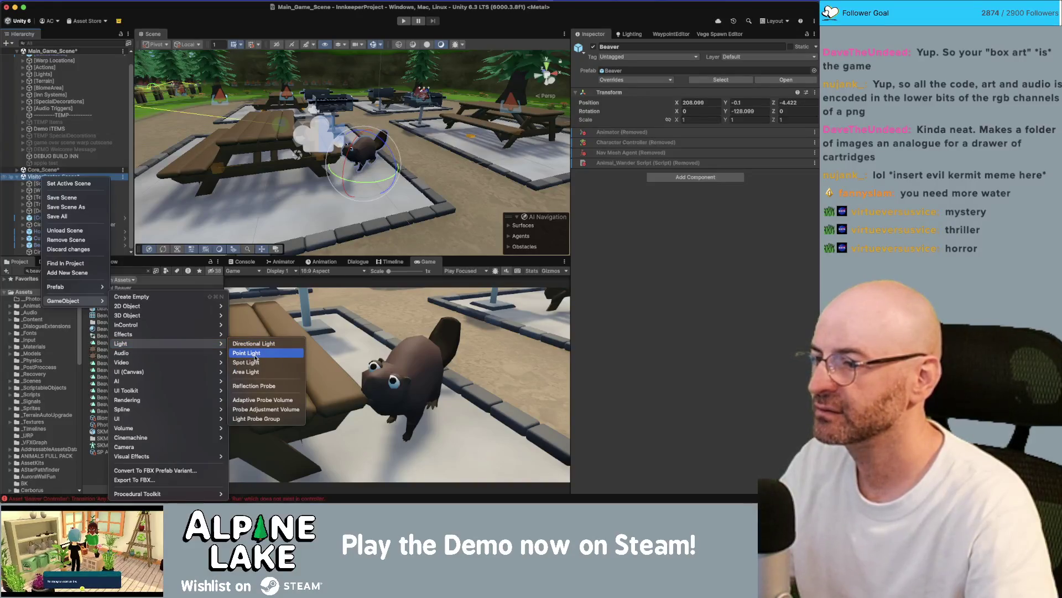
pyautogui.click(246, 353)
pyautogui.press('Return')
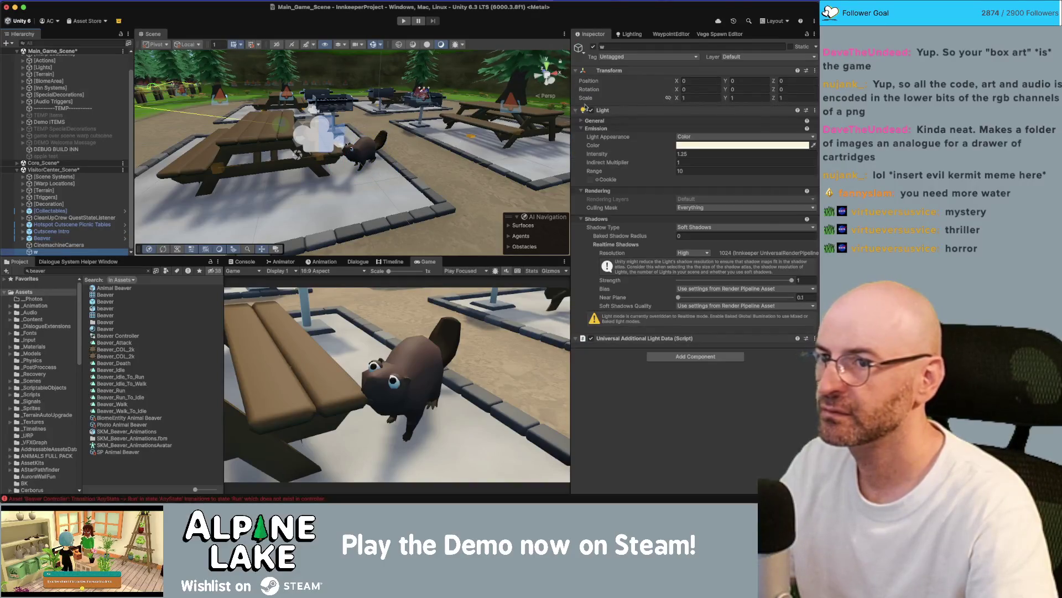
# - Position the new point light near the beaver, nudging it right and lowering it
pyautogui.scroll(-15, 419, 141)
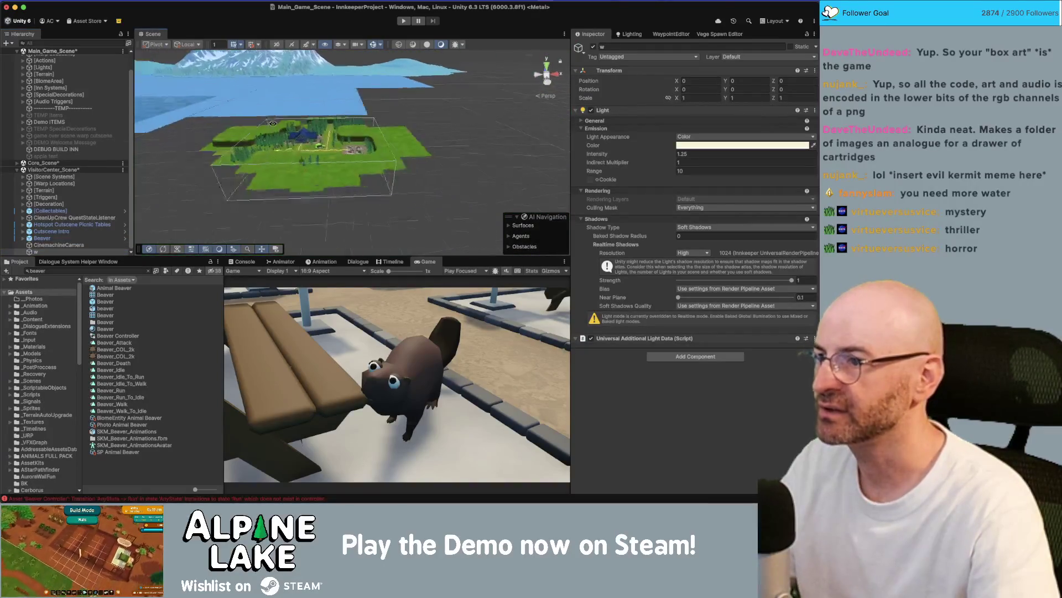
pyautogui.press('f')
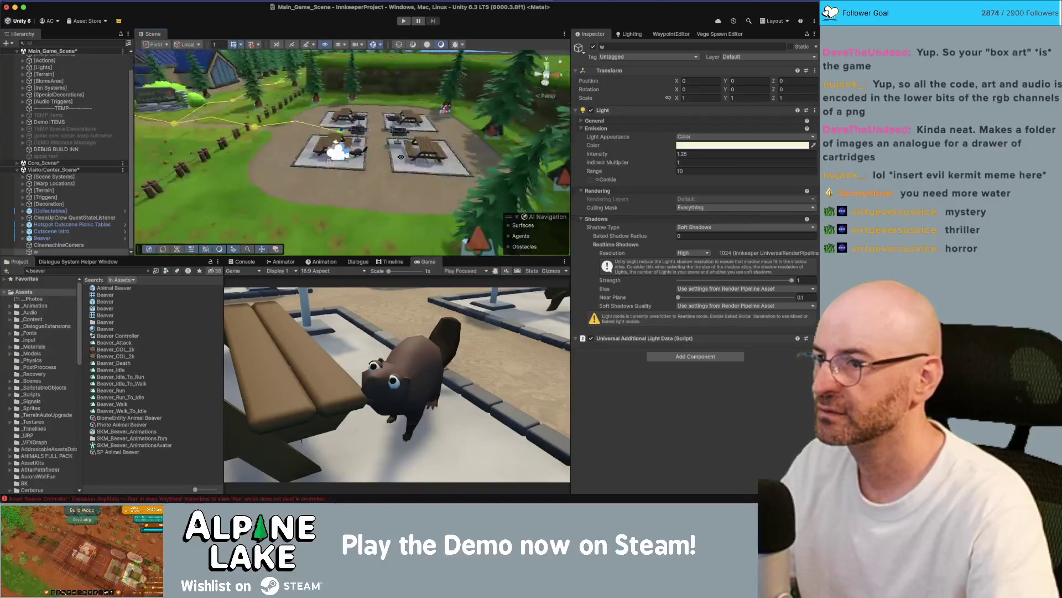
pyautogui.rightClick(368, 173)
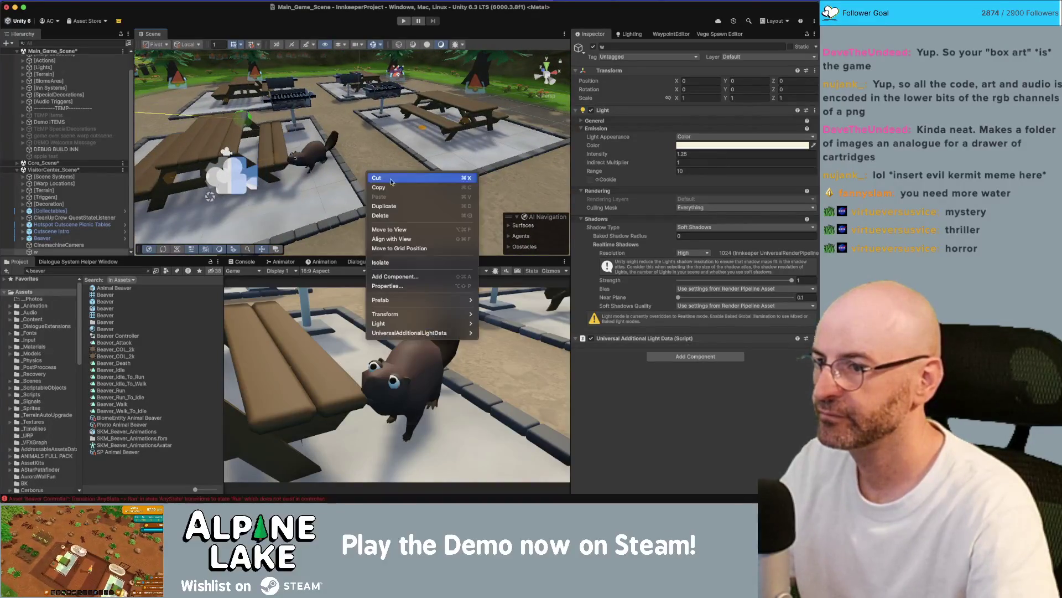
pyautogui.click(394, 229)
pyautogui.moveTo(354, 159)
pyautogui.mouseDown()
pyautogui.moveTo(450, 185)
pyautogui.moveTo(391, 201)
pyautogui.mouseUp()
pyautogui.scroll(3, 392, 204)
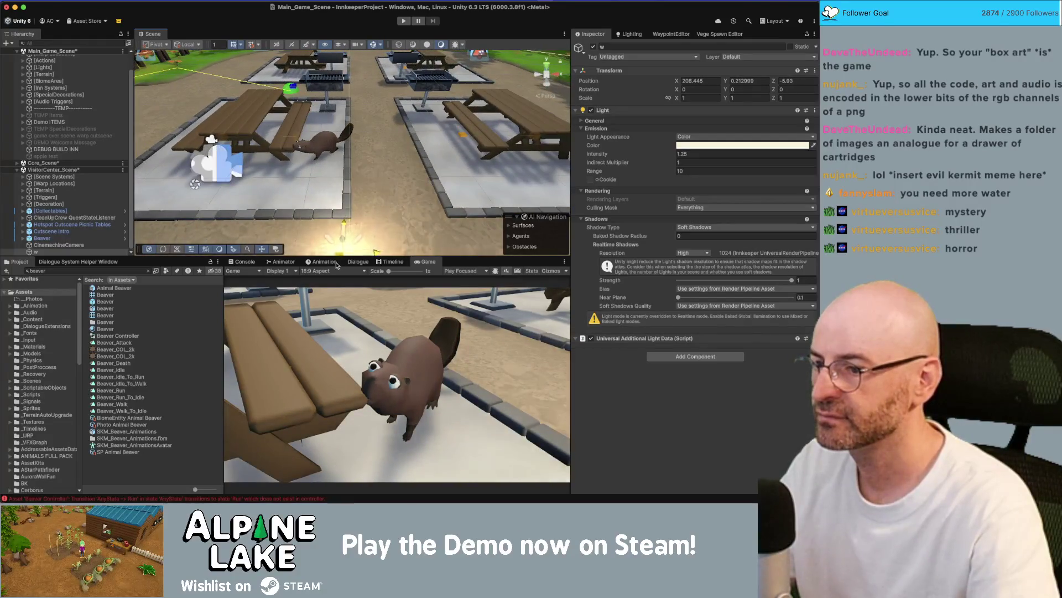
pyautogui.moveTo(337, 265); pyautogui.dragTo(363, 265)
pyautogui.scroll(-5, 366, 221)
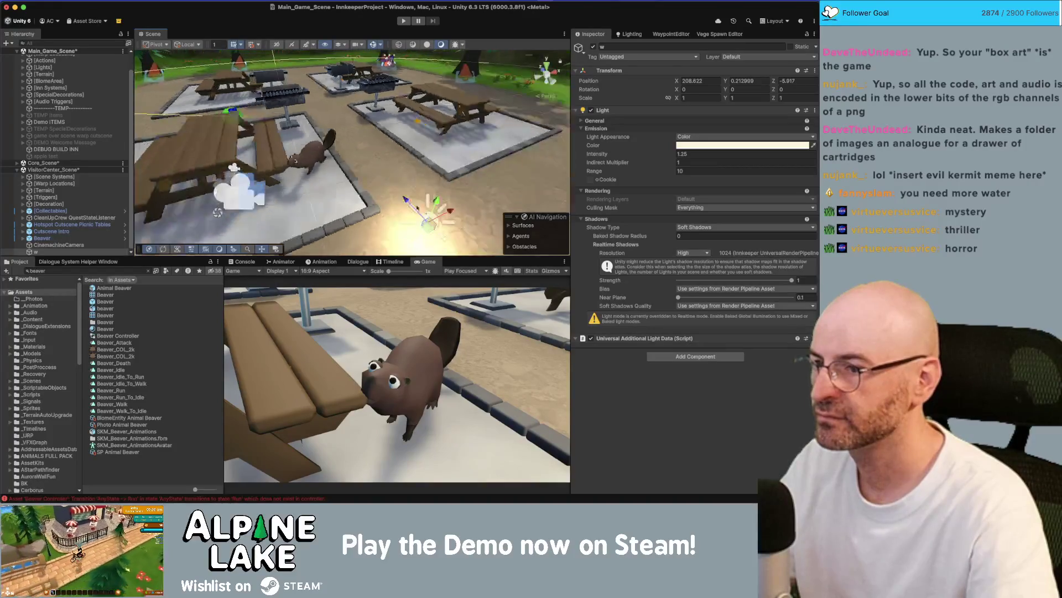
pyautogui.moveTo(421, 178)
pyautogui.mouseDown()
pyautogui.moveTo(426, 149)
pyautogui.moveTo(418, 252)
pyautogui.moveTo(420, 210)
pyautogui.mouseUp()
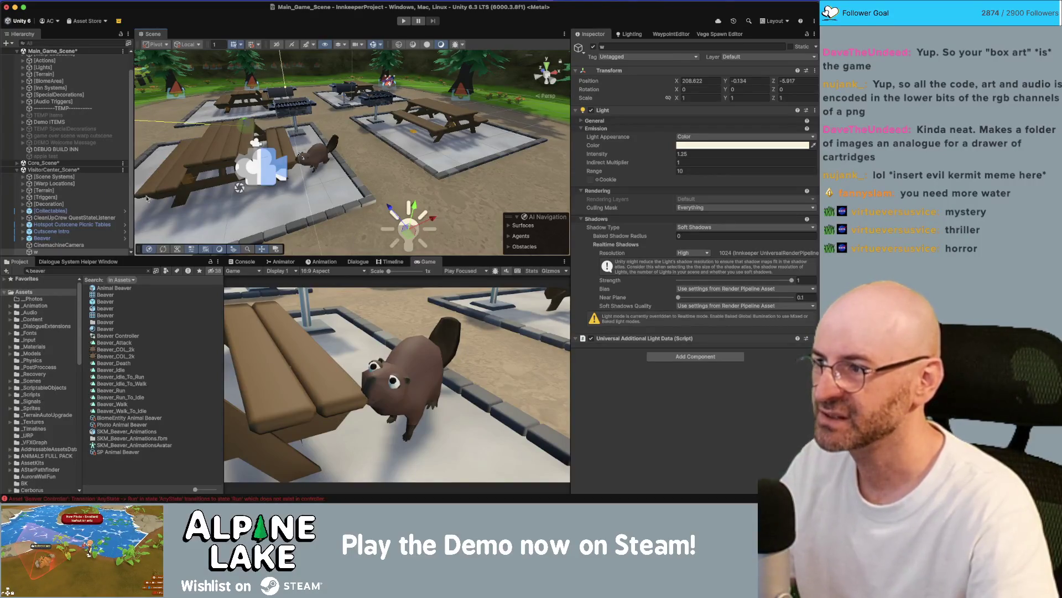
# - Save all open scenes with Cmd+S and maximize the Game view
pyautogui.press('super+s')
pyautogui.scroll(2, 42, 148)
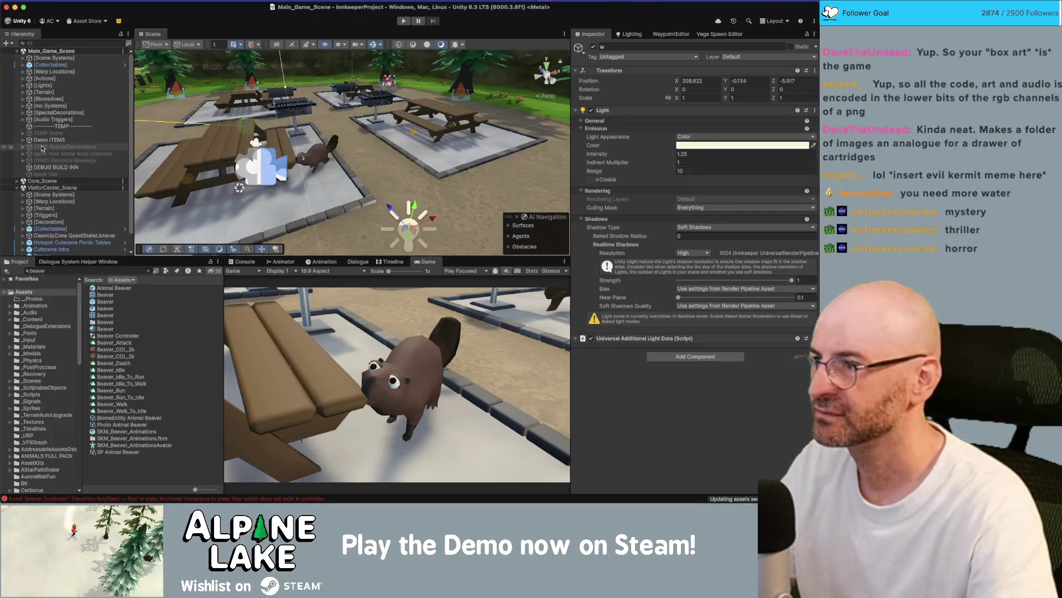
pyautogui.scroll(-2, 44, 161)
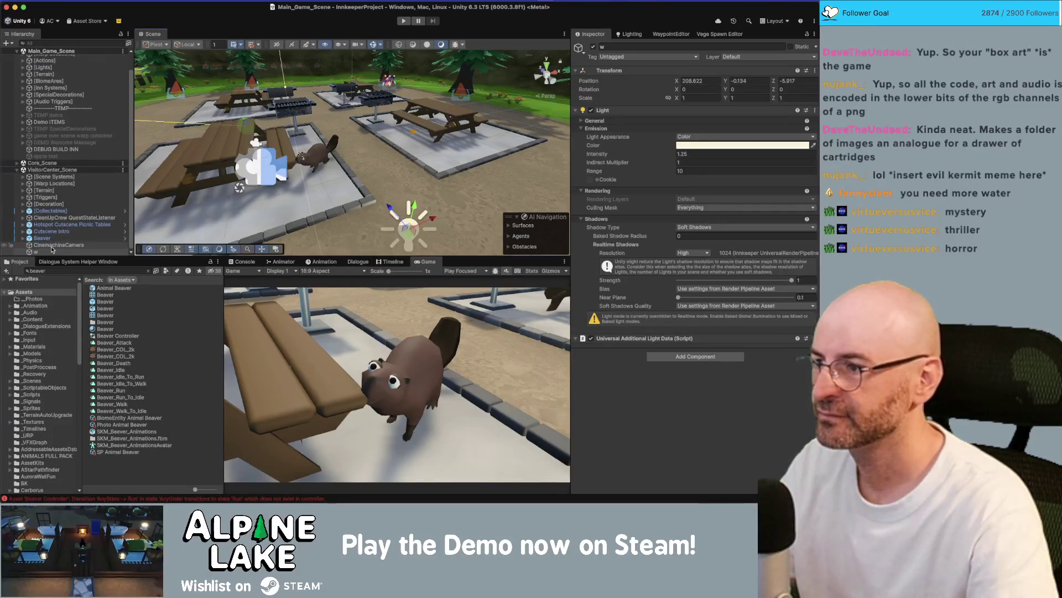
pyautogui.doubleClick(425, 261)
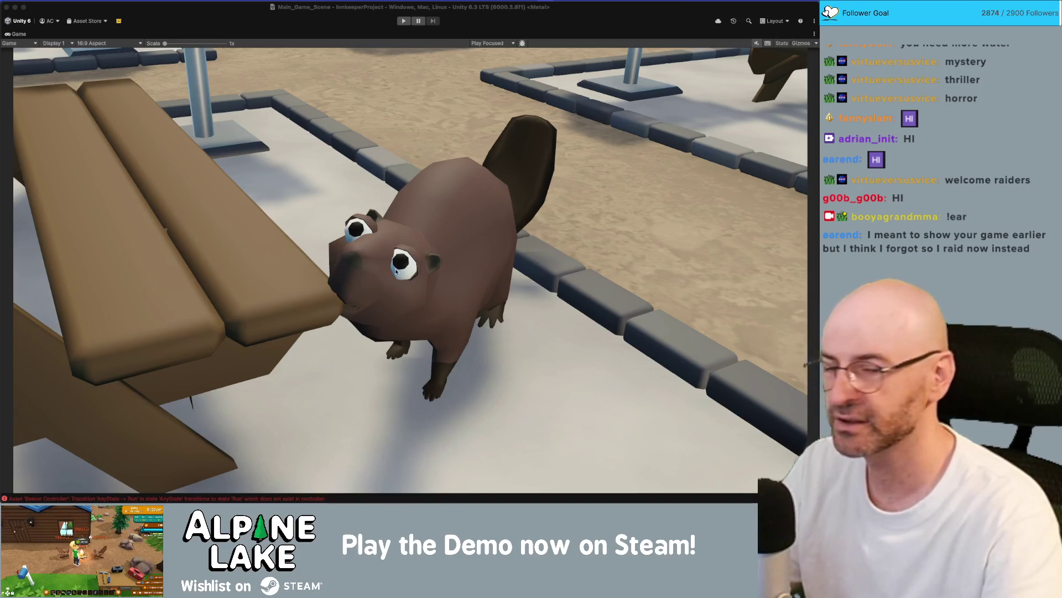
# - Drag the Bear Defence Situation store page window over Unity's maximized Game view
pyautogui.moveTo(818, 36)
pyautogui.mouseDown()
pyautogui.moveTo(430, 43)
pyautogui.moveTo(139, 11)
pyautogui.moveTo(166, 22)
pyautogui.mouseUp()
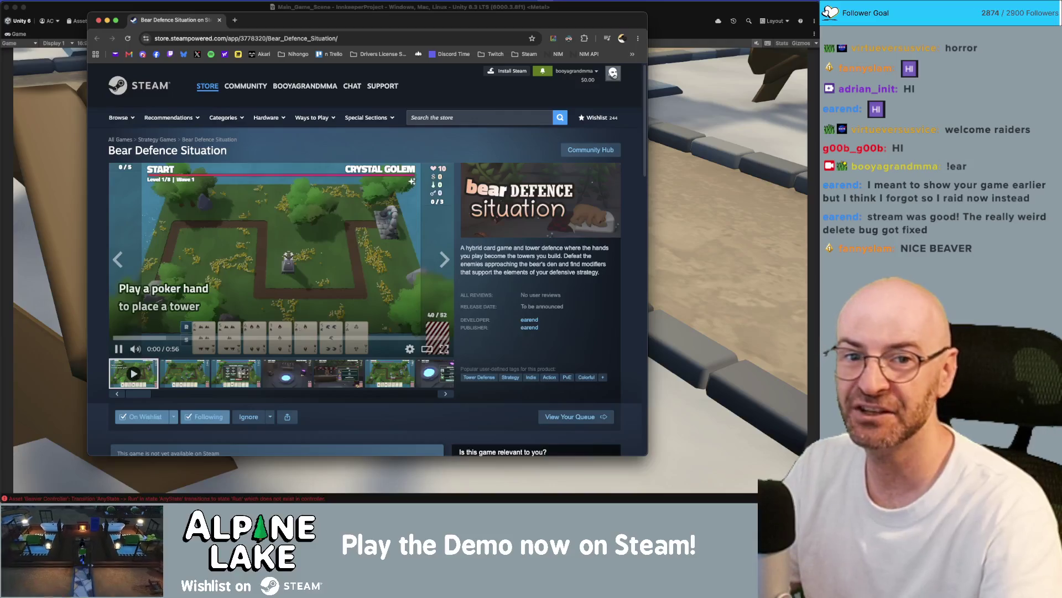
# - Play the Bear Defence Situation trailer, unmute it, then pause and resume it
pyautogui.press('super+Tab')
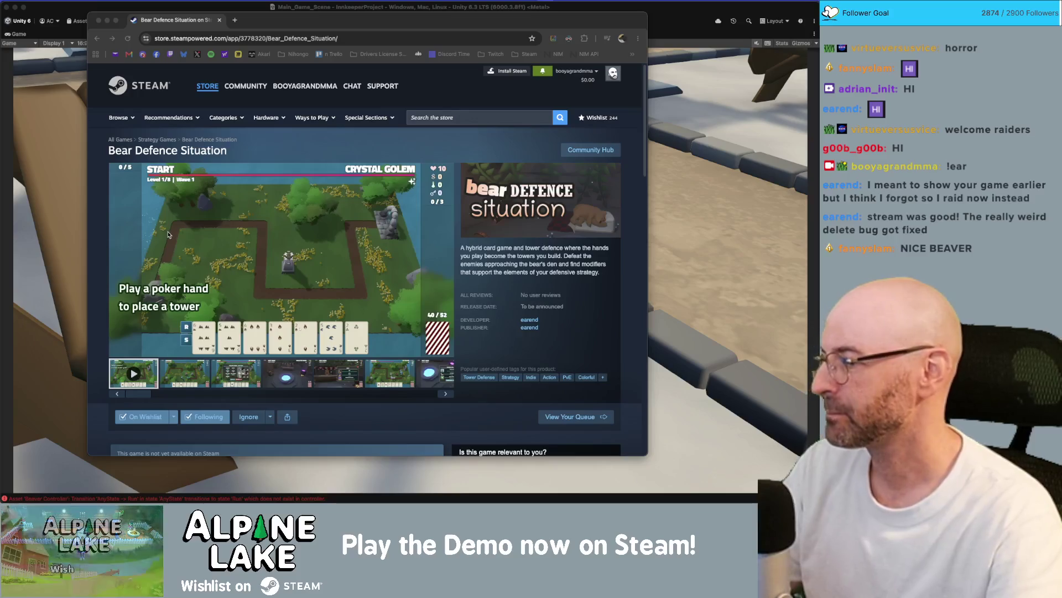
pyautogui.click(121, 330)
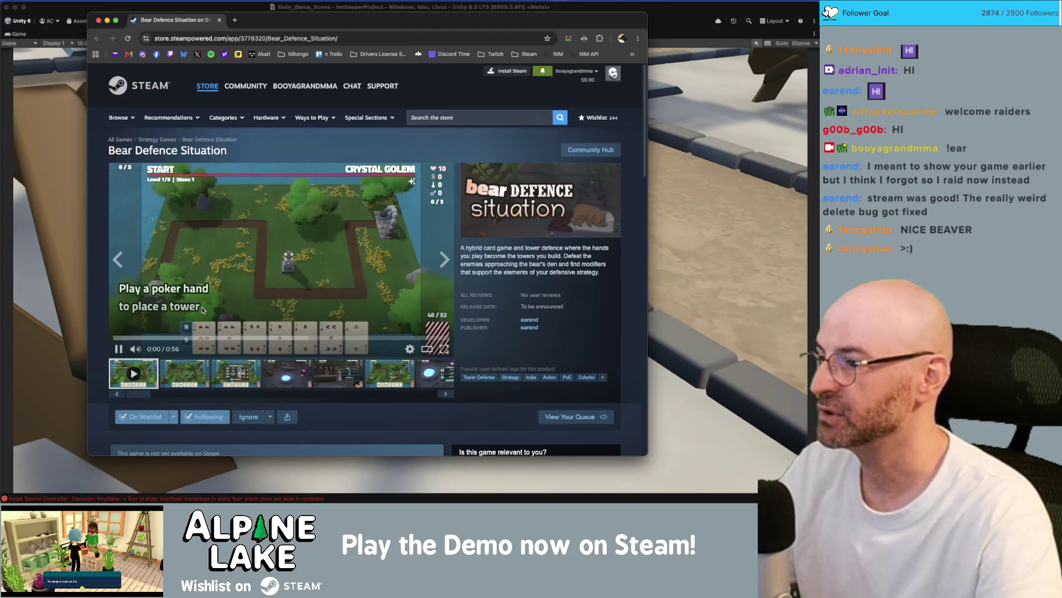
pyautogui.click(135, 348)
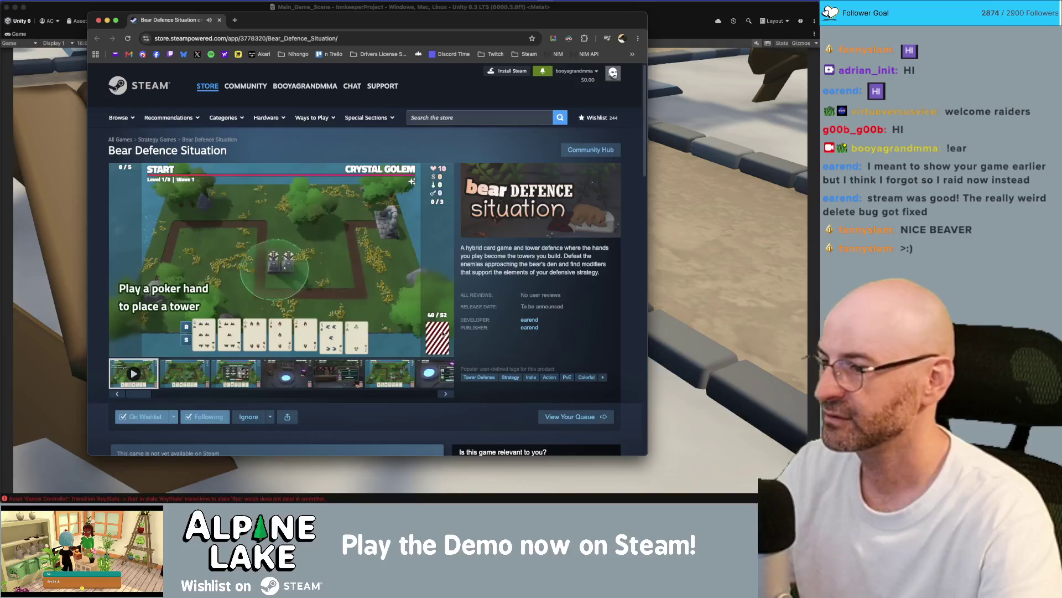
pyautogui.click(444, 334)
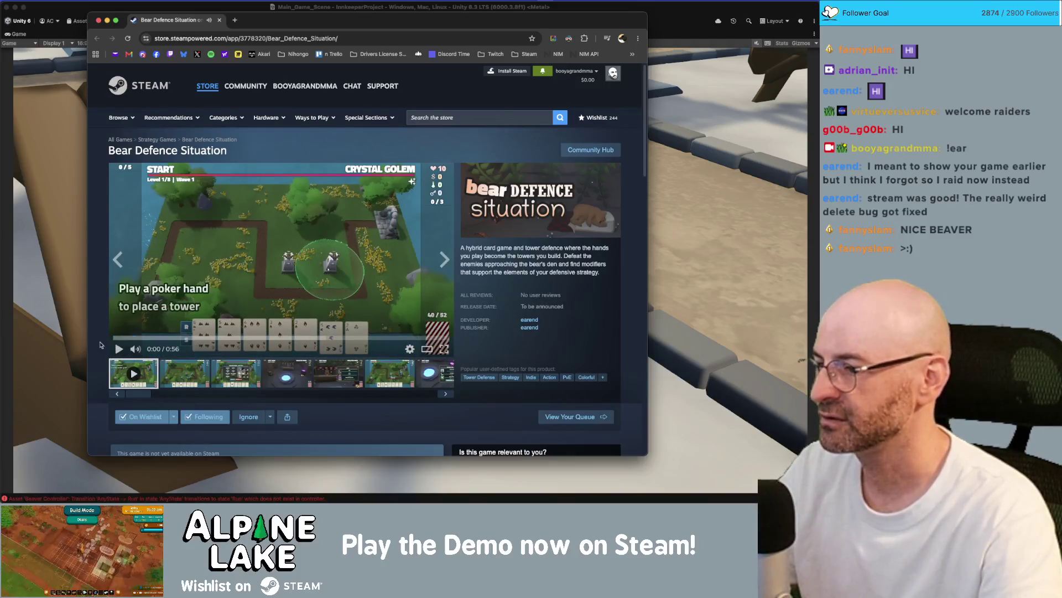
pyautogui.click(118, 349)
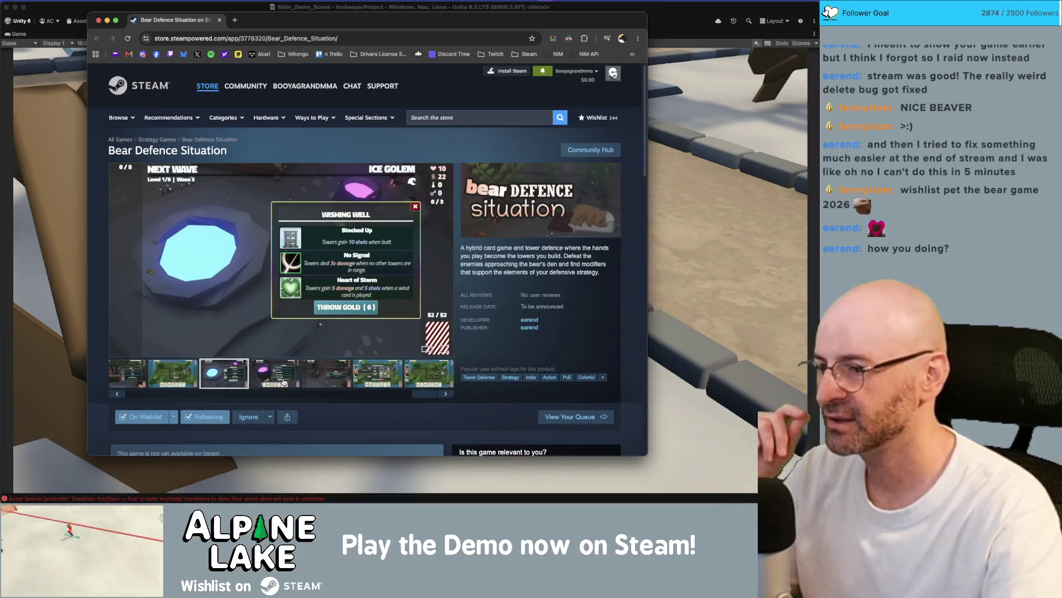
# - View the Cauldron and Hoard treasure-chest screenshots, then nudge the browser window right and down
pyautogui.click(284, 381)
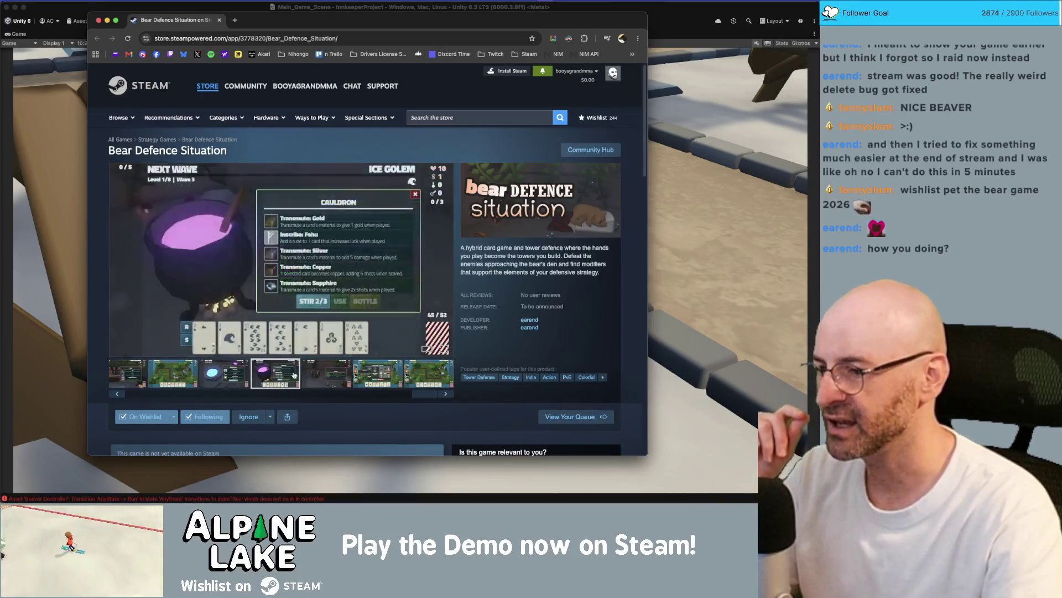
pyautogui.click(324, 374)
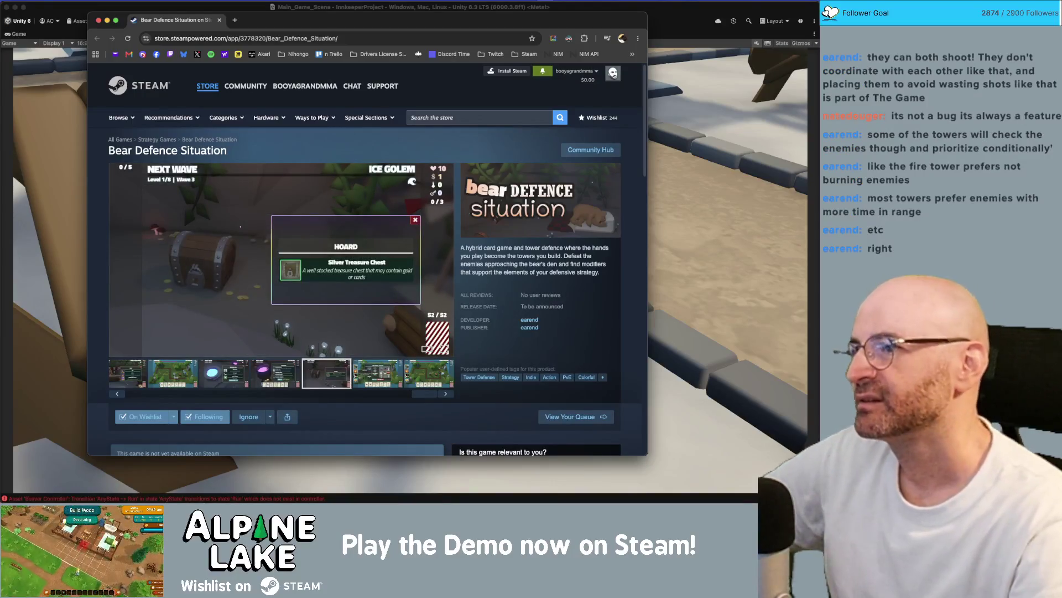
pyautogui.moveTo(308, 172)
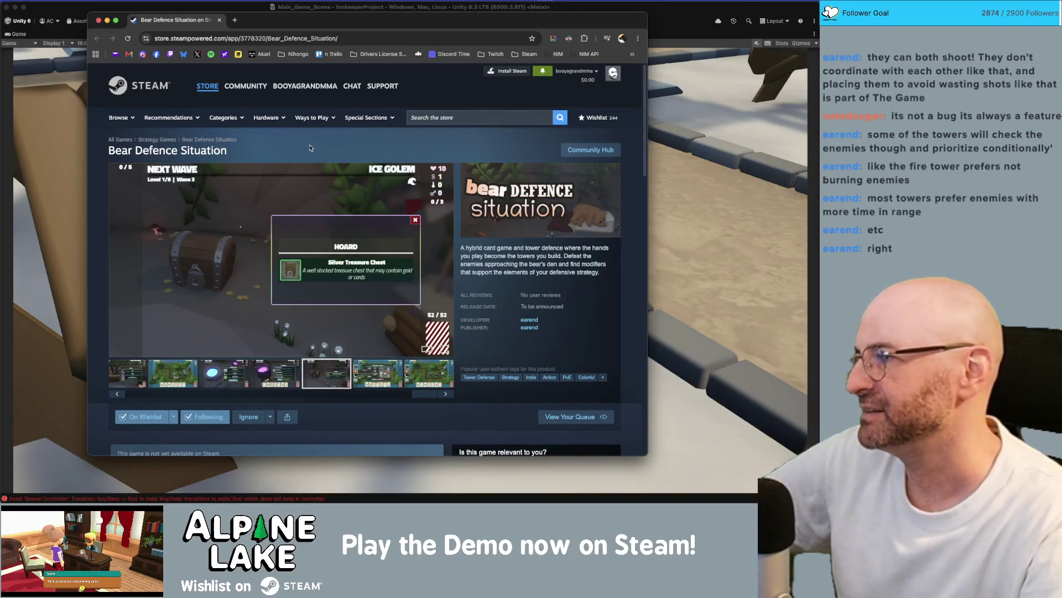
pyautogui.moveTo(263, 24); pyautogui.dragTo(283, 36)
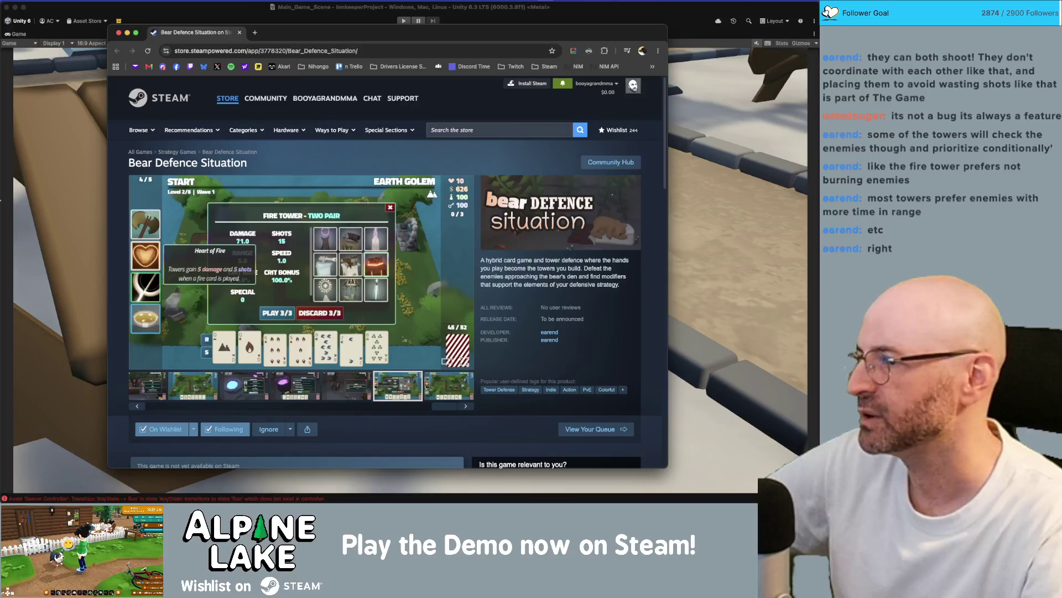
# - Copy the Bear Defence Situation store page URL from the address bar and hide Chrome
pyautogui.click(272, 50)
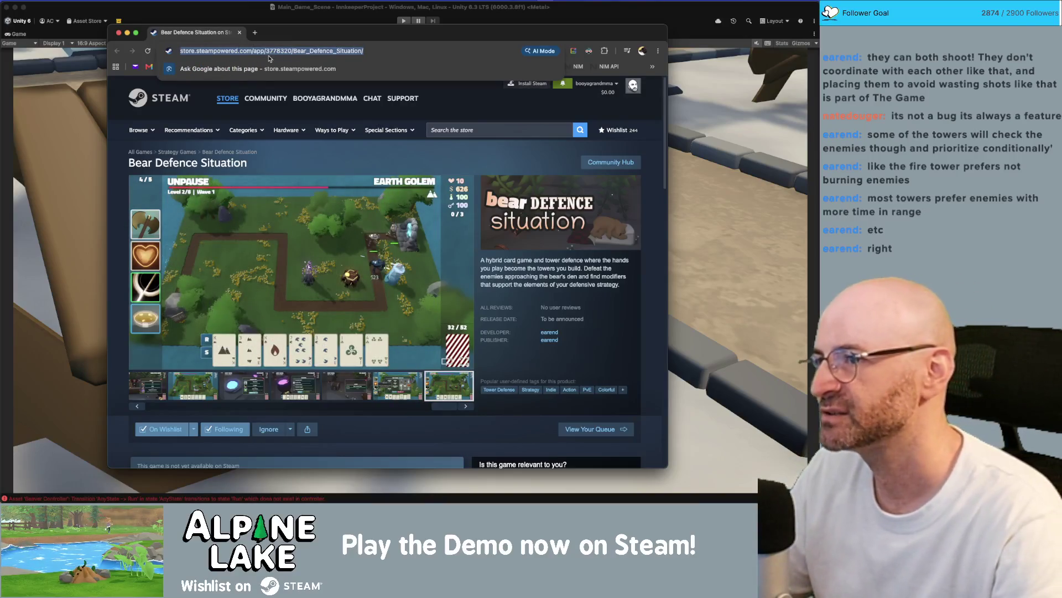
pyautogui.press('super+Tab')
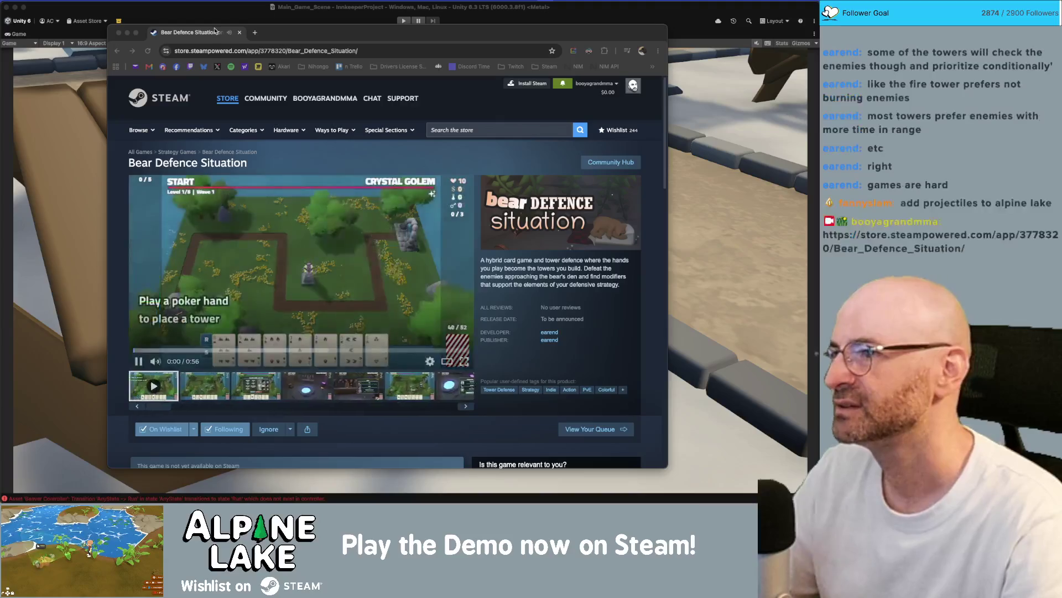
pyautogui.press('super+Tab')
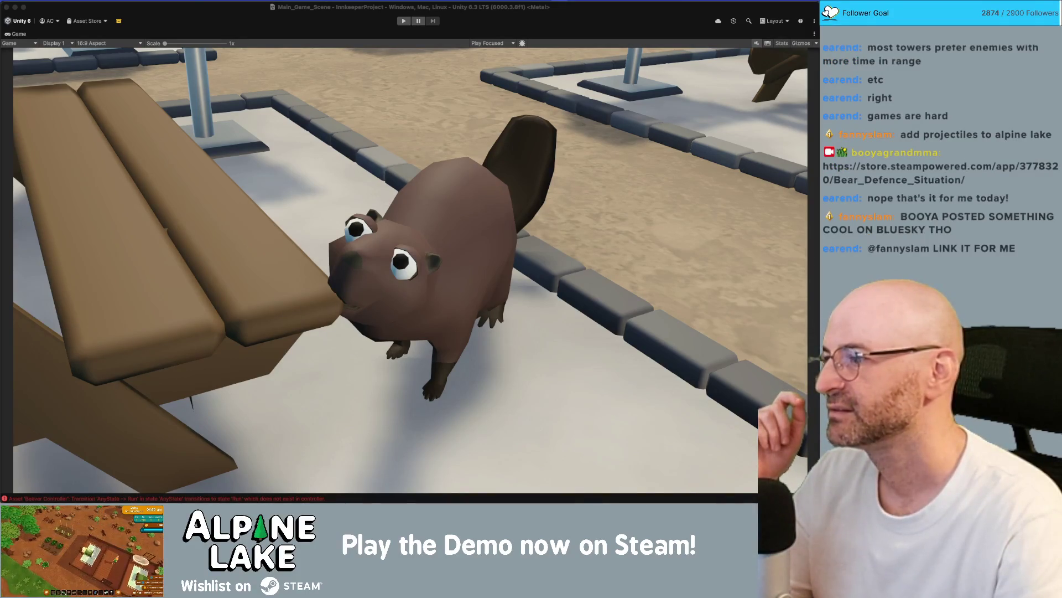
# - Nudge the Bluesky post window, then switch to Unity's beaver game view and open Spotlight
pyautogui.press('super+Tab')
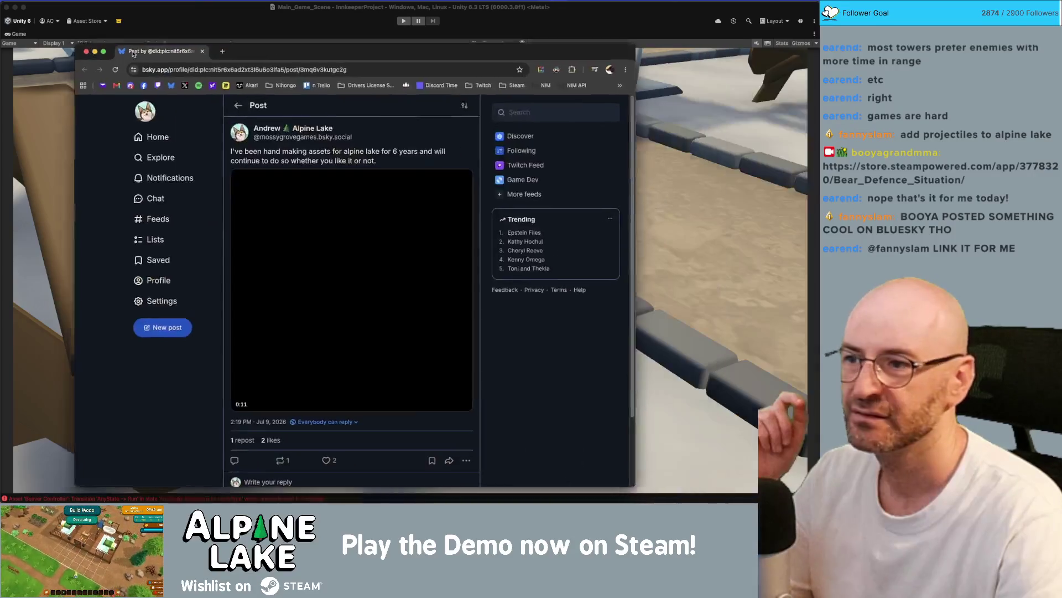
pyautogui.moveTo(133, 53); pyautogui.dragTo(113, 47)
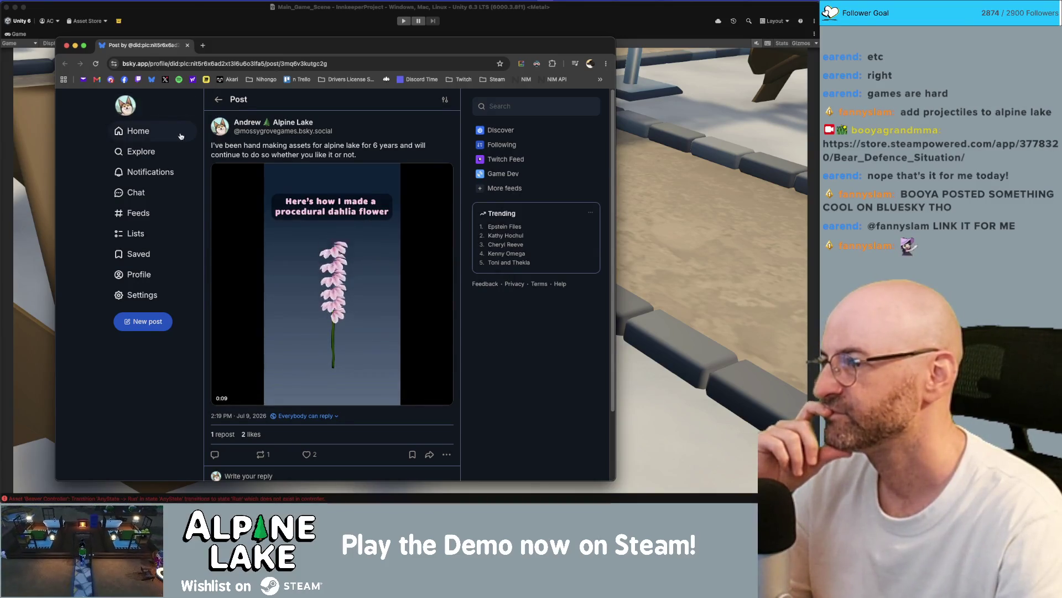
pyautogui.press('super+grave')
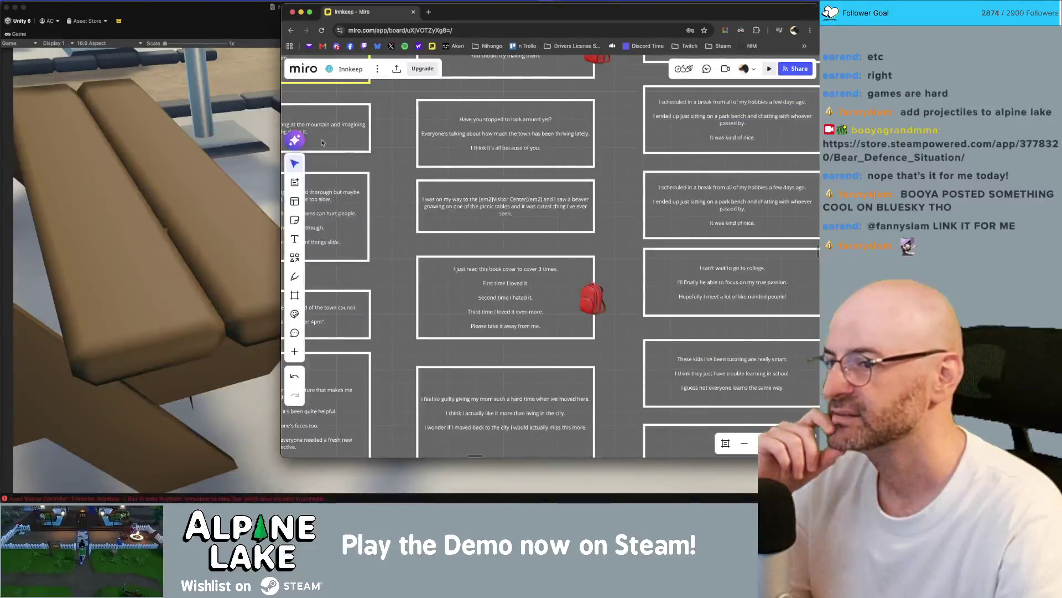
pyautogui.press('super+Tab')
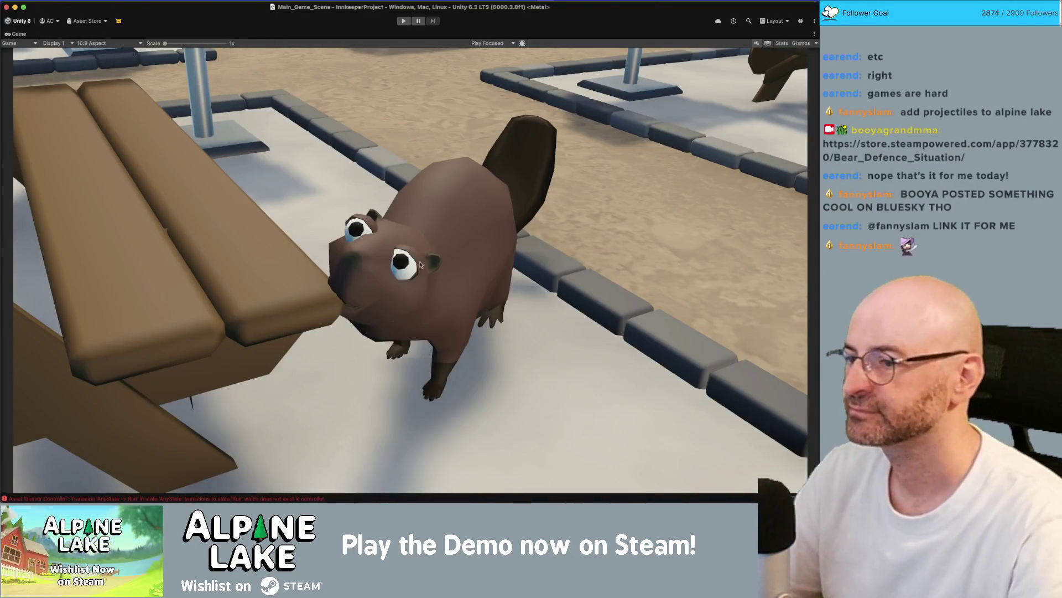
pyautogui.press('super+space')
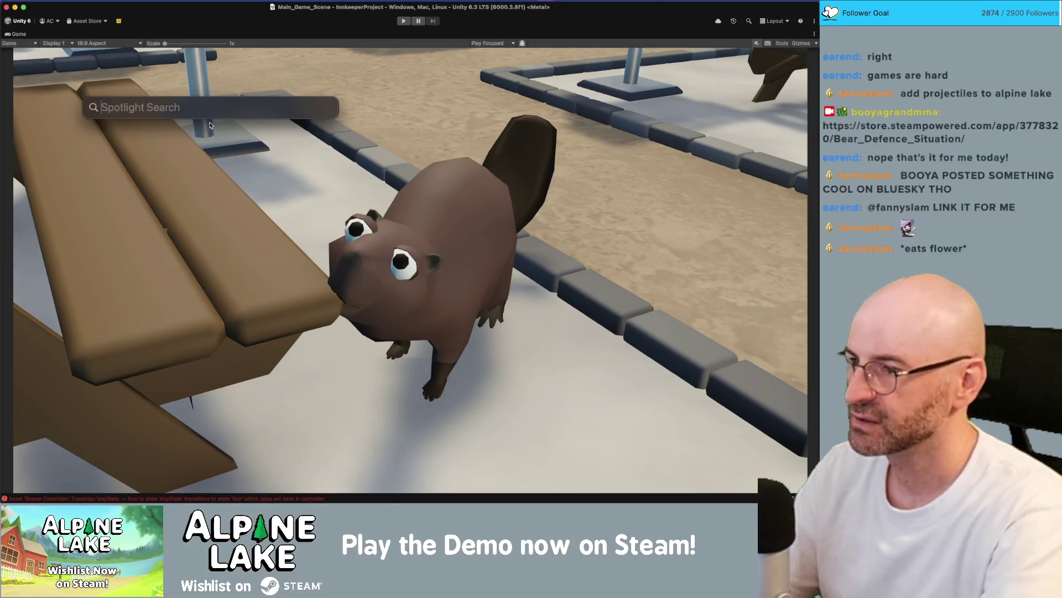
# - Launch Photoshop, capture the Unity beaver game view, and create a new document
pyautogui.write('photoshop')
pyautogui.press('Return')
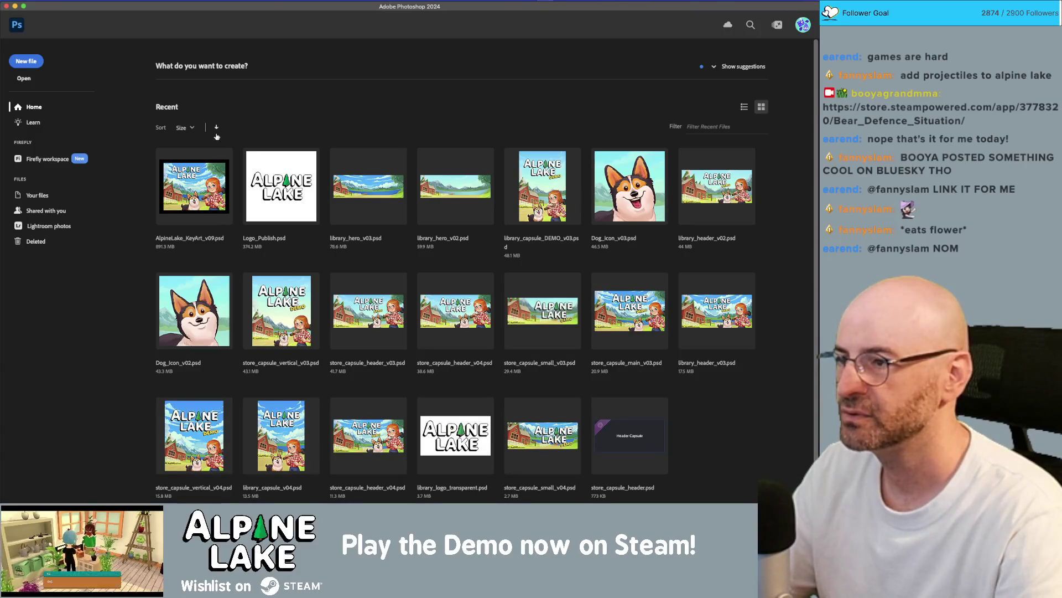
pyautogui.press('super+Tab')
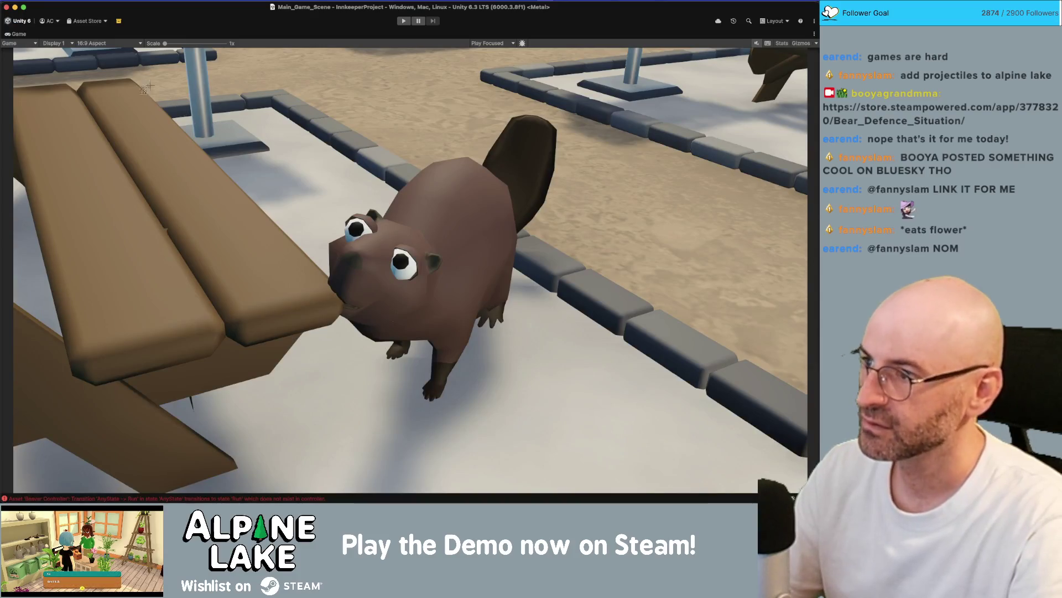
pyautogui.moveTo(19, 50)
pyautogui.mouseDown()
pyautogui.moveTo(699, 375)
pyautogui.moveTo(805, 491)
pyautogui.mouseUp()
pyautogui.press('super+Tab')
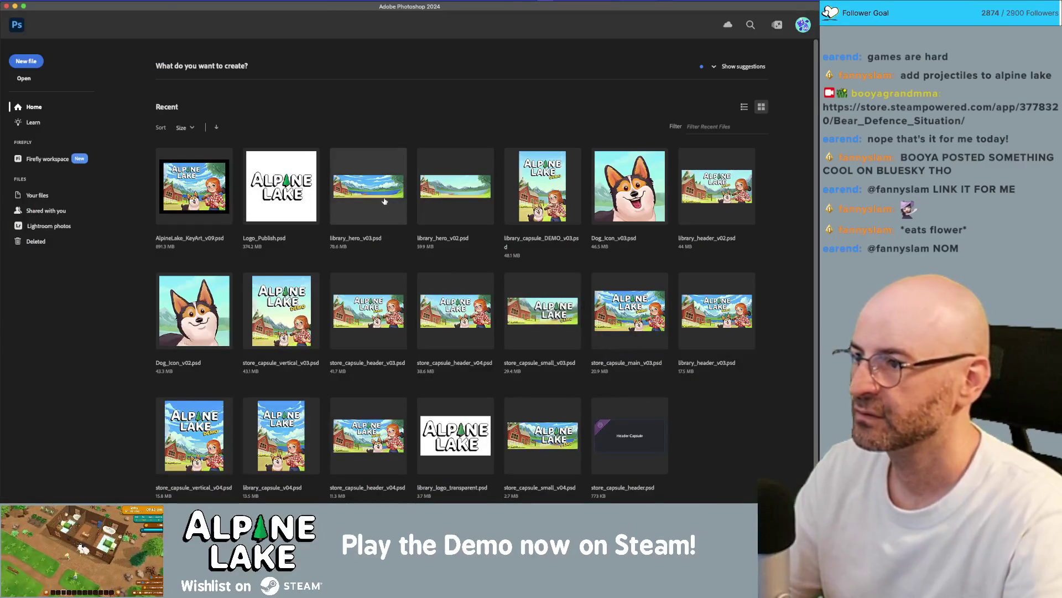
pyautogui.press('super+n')
pyautogui.press('Return')
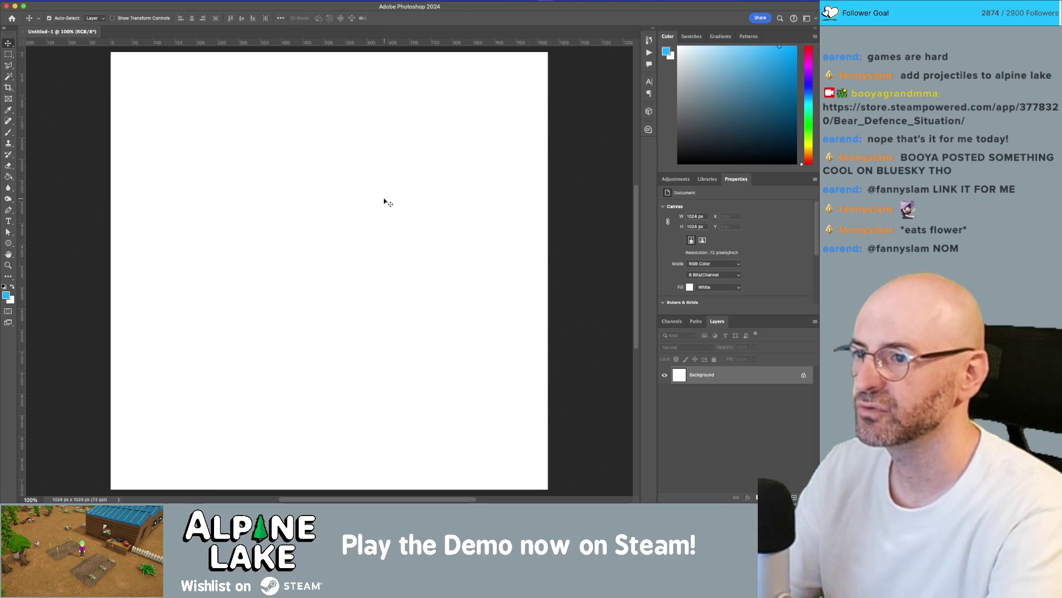
# - Recapture the beaver game view and paste it into a new Clipboard-preset document as Layer 1
pyautogui.press('super+Tab')
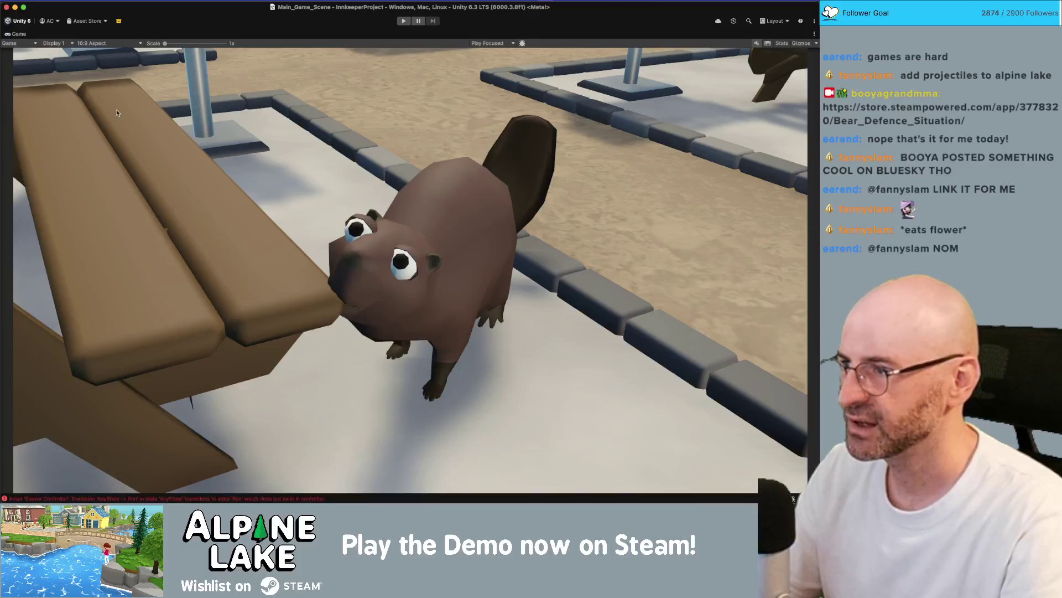
pyautogui.moveTo(16, 51)
pyautogui.mouseDown()
pyautogui.moveTo(645, 423)
pyautogui.moveTo(801, 489)
pyautogui.mouseUp()
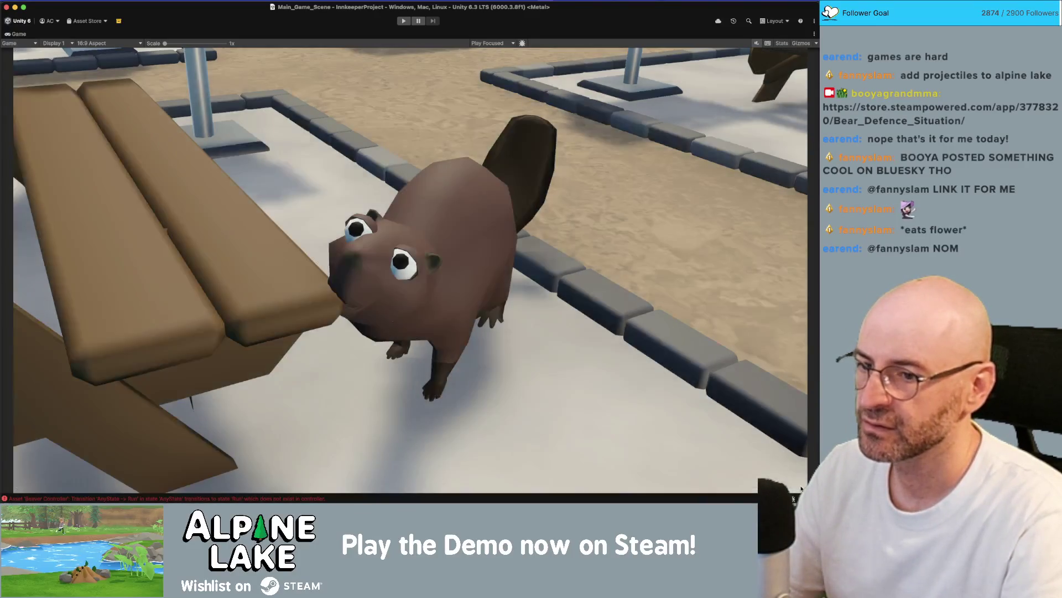
pyautogui.press('super+Tab')
pyautogui.press('super+n')
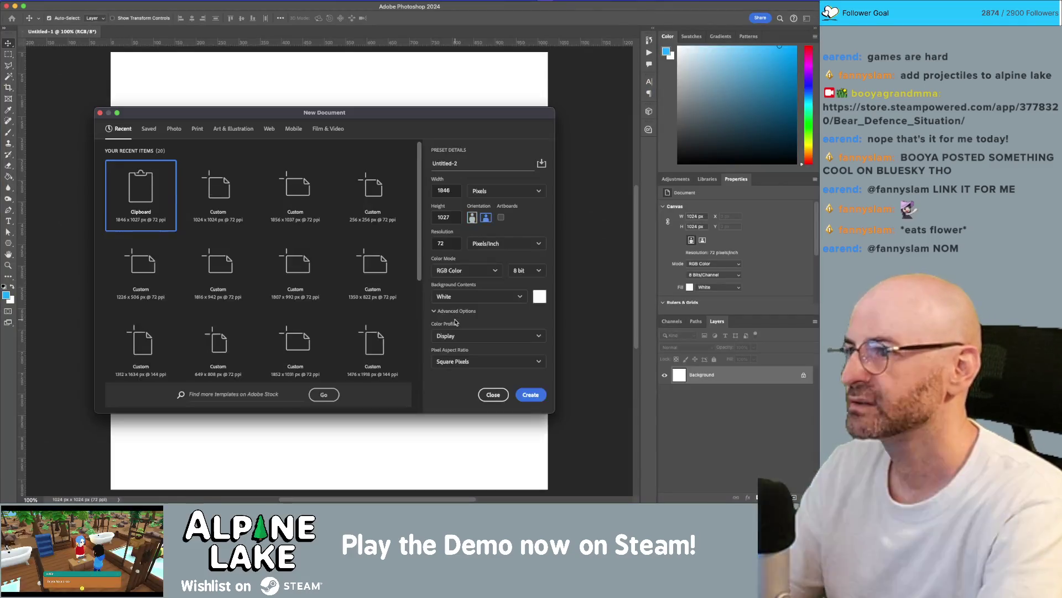
pyautogui.press('Return')
pyautogui.press('super+v')
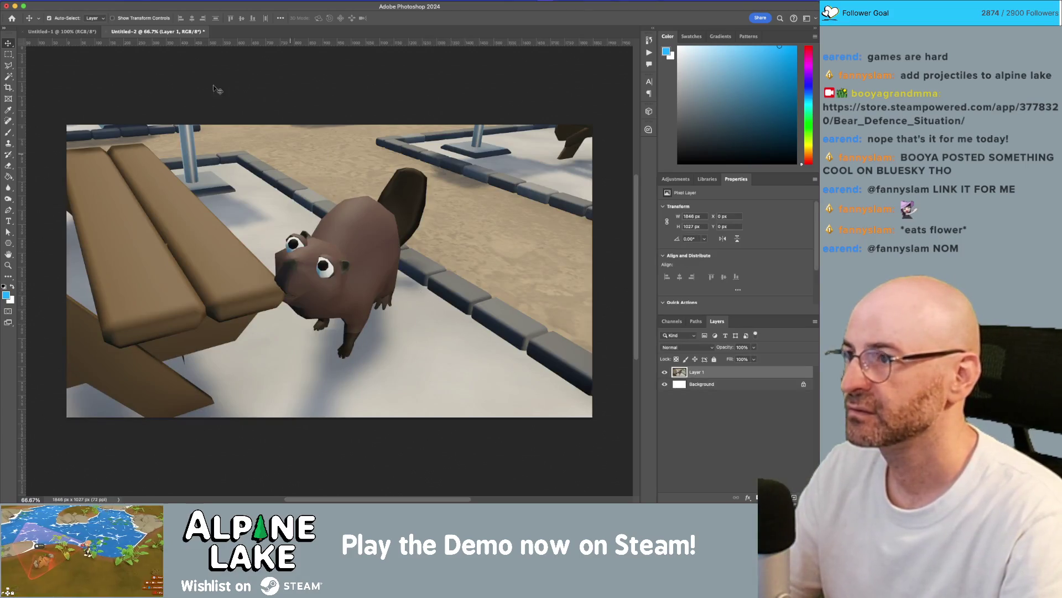
# - Open the Levels adjustment on the screenshot, then return to the Move tool
pyautogui.click(133, 1)
pyautogui.moveTo(188, 22)
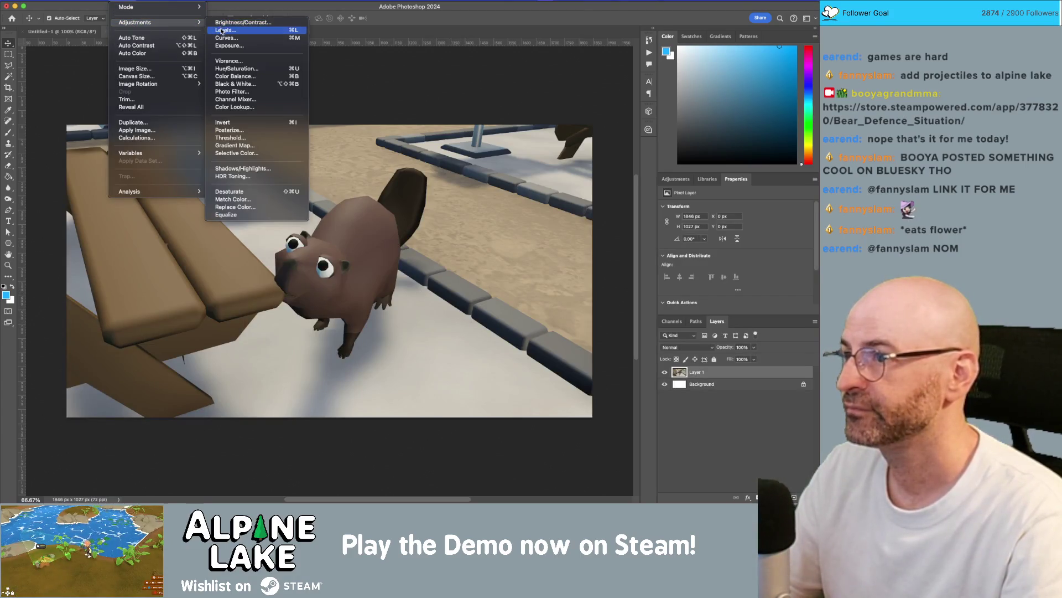
pyautogui.click(224, 30)
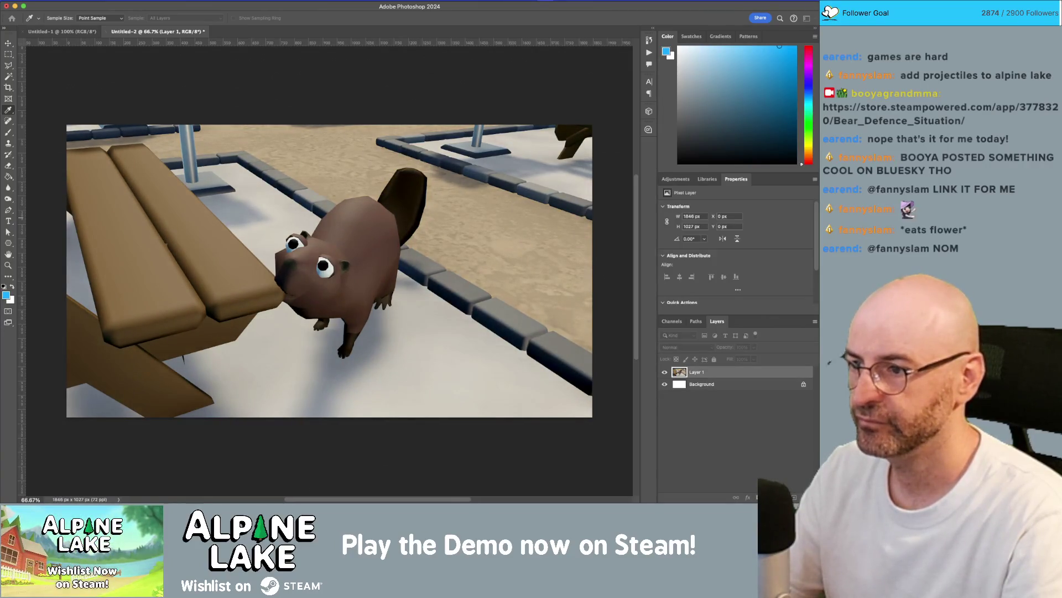
pyautogui.press('v')
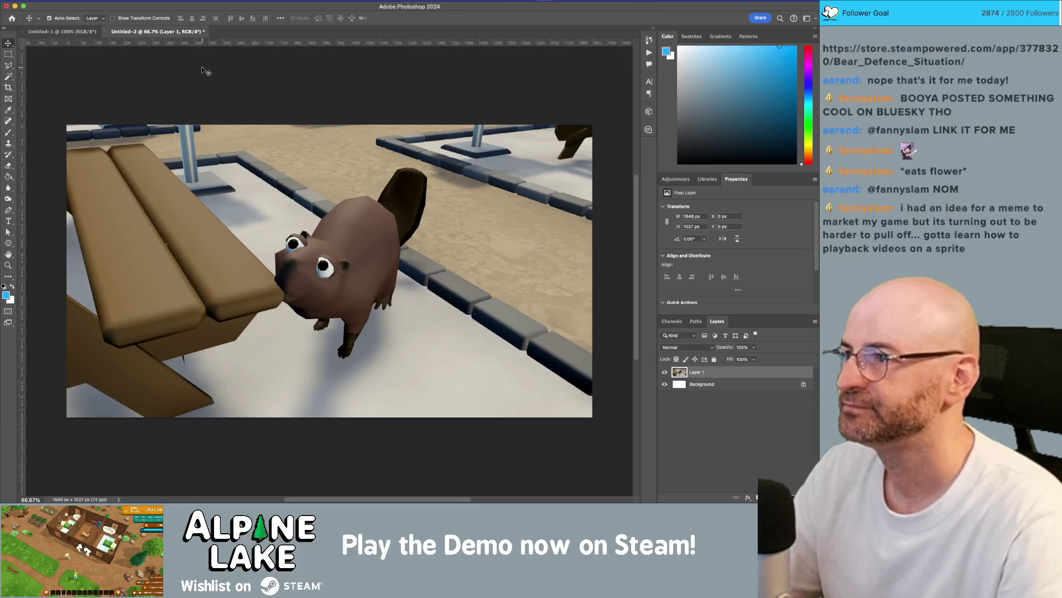
# - Open Image Size and enter width 960 and height 540, then reset the constrained values
pyautogui.click(130, 2)
pyautogui.moveTo(139, 22)
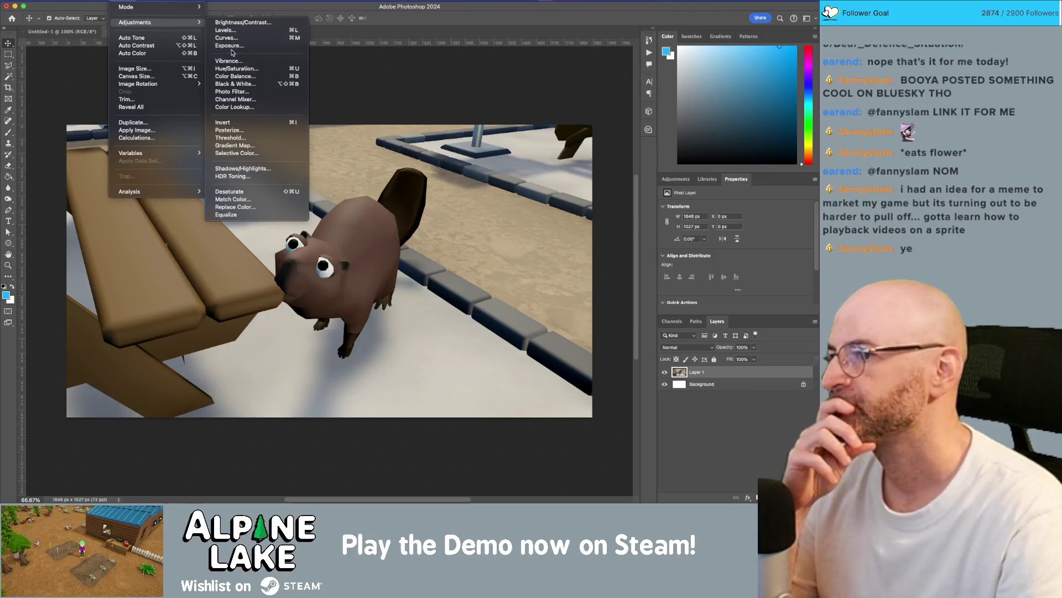
pyautogui.click(178, 70)
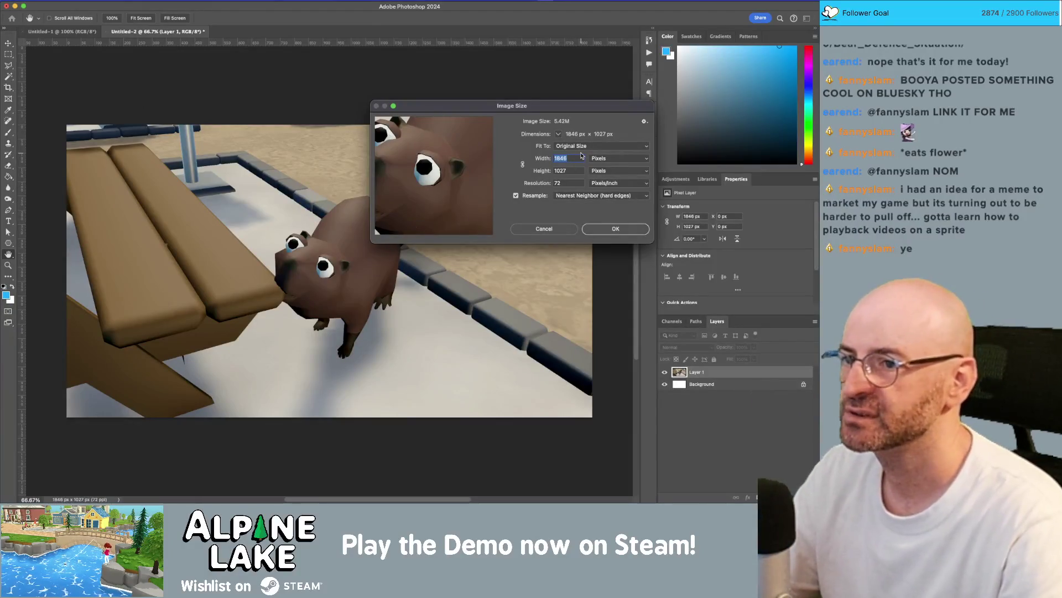
pyautogui.write('960')
pyautogui.press('Tab')
pyautogui.write('540')
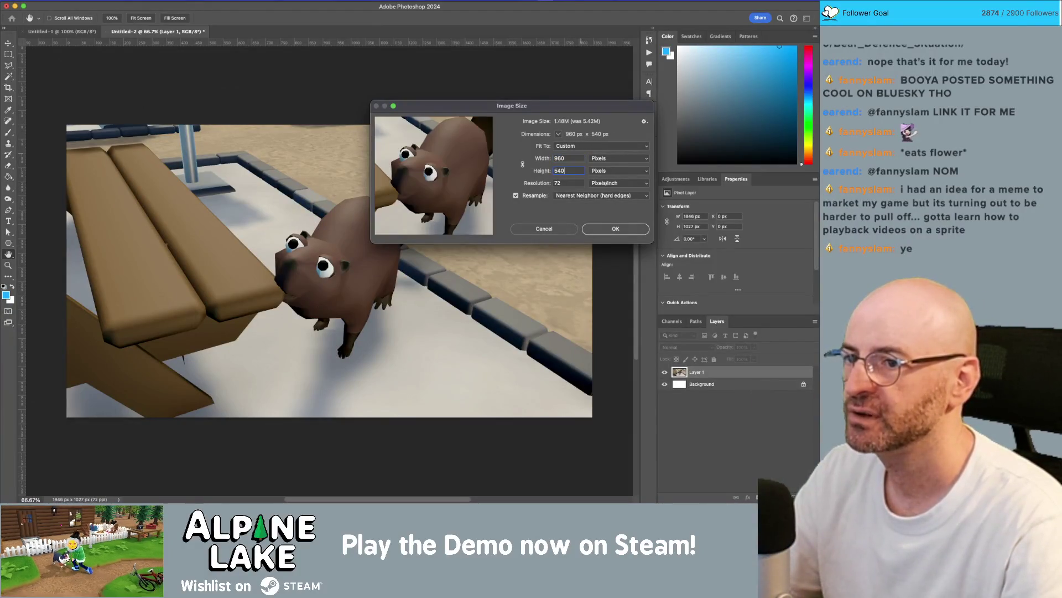
pyautogui.click(522, 164)
# - Unlink proportions, re-enter width 960 and the height, and apply the 960 × 540 resize
pyautogui.doubleClick(570, 160)
pyautogui.write('960')
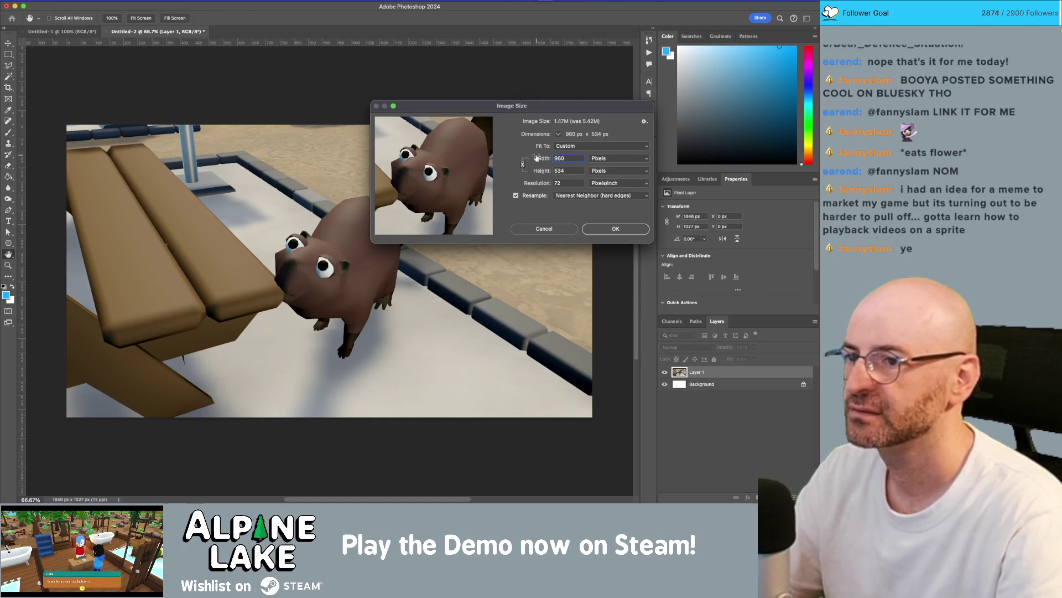
pyautogui.click(524, 164)
pyautogui.doubleClick(569, 172)
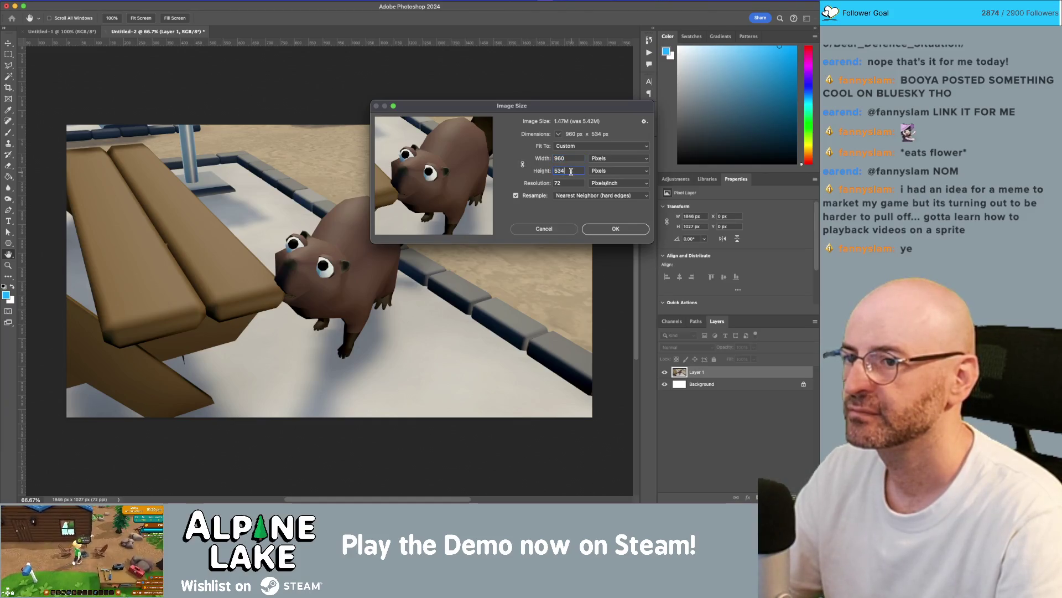
pyautogui.write('50')
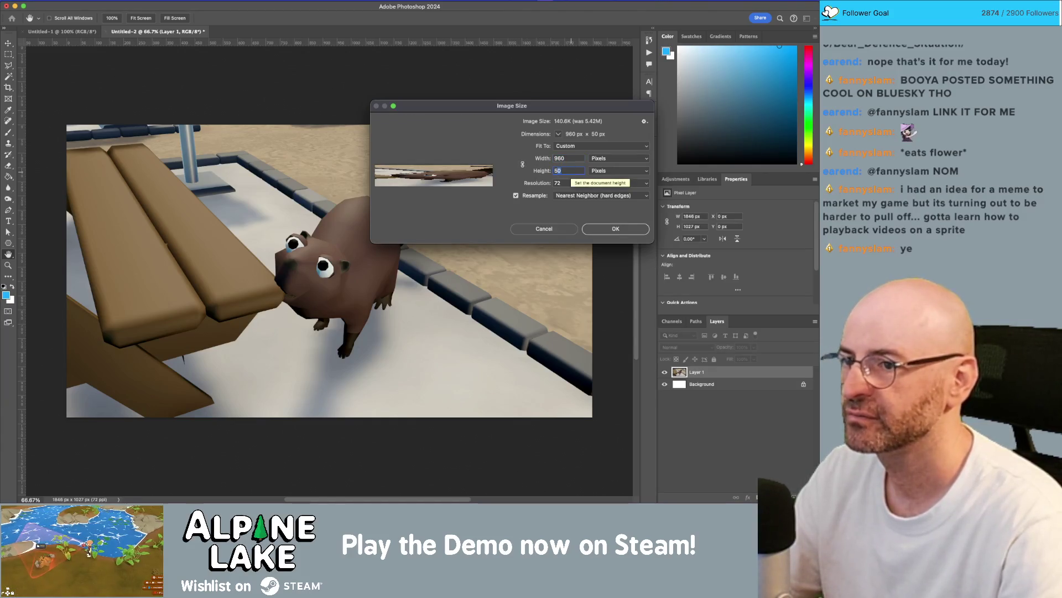
pyautogui.write('0')
pyautogui.press('Return')
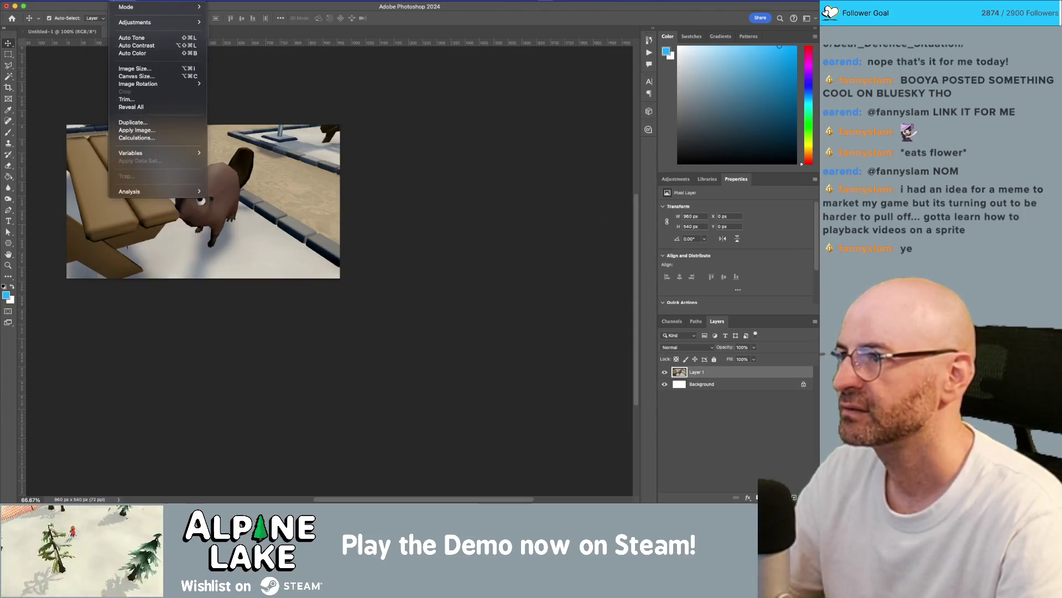
pyautogui.click(250, 106)
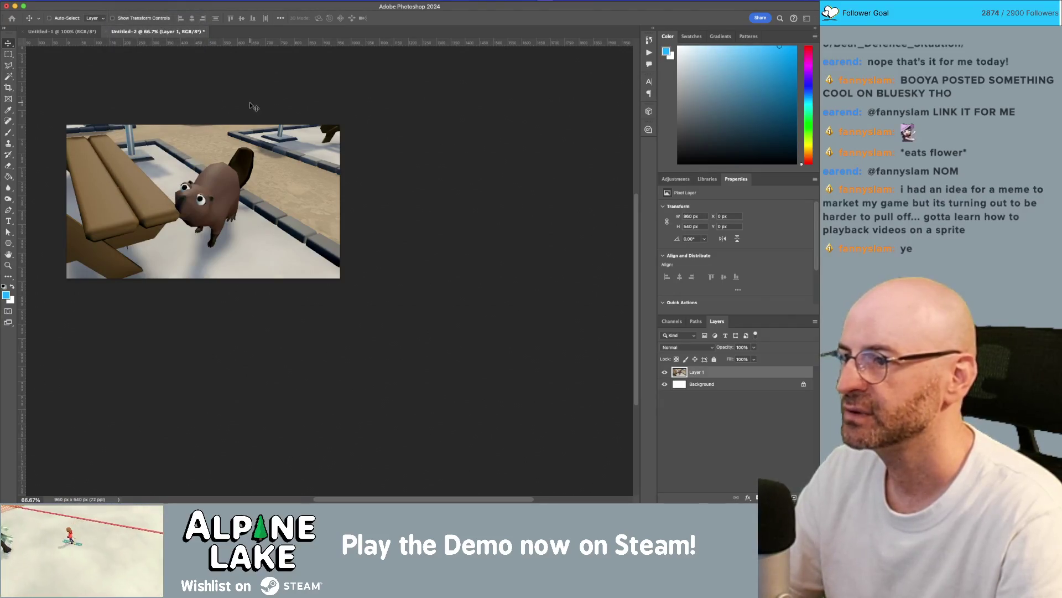
# - Start saving to this computer and browse to the InnkeeperProject's Assets/_Textures/AnimalScreenshots folder
pyautogui.press('super+s')
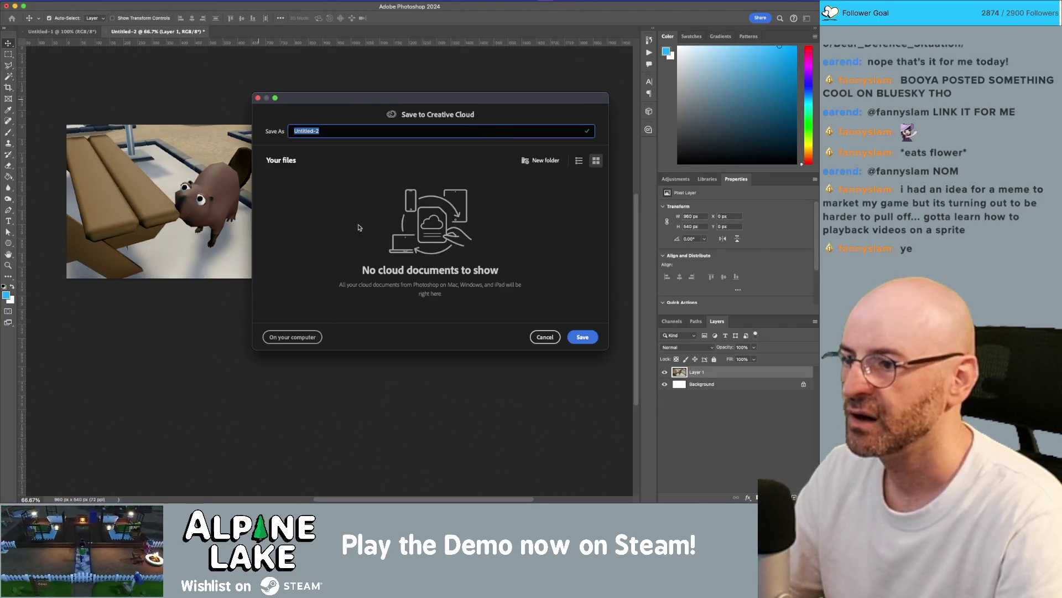
pyautogui.click(308, 339)
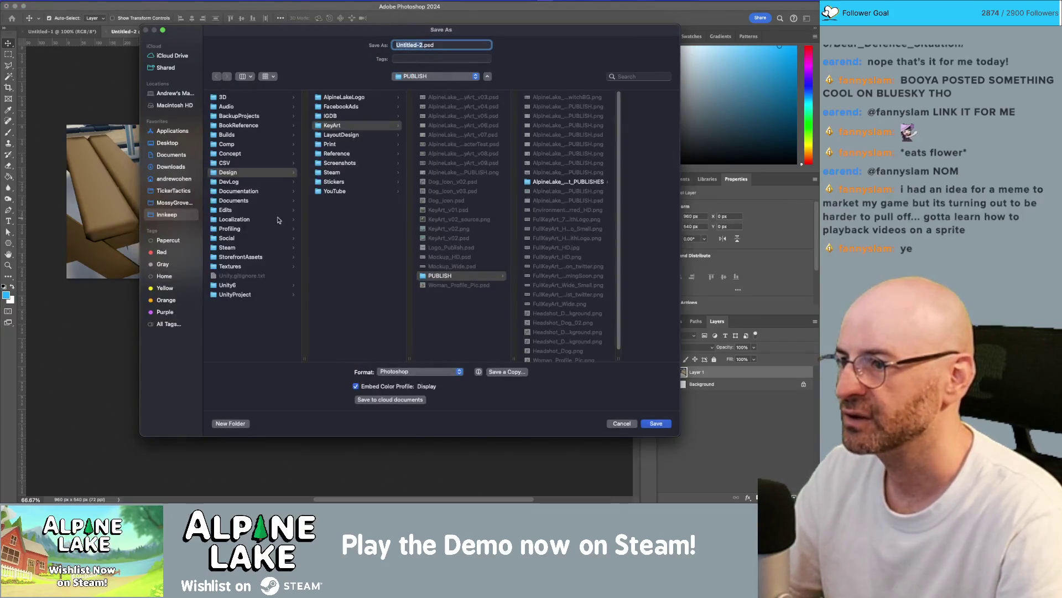
pyautogui.click(255, 285)
pyautogui.click(368, 98)
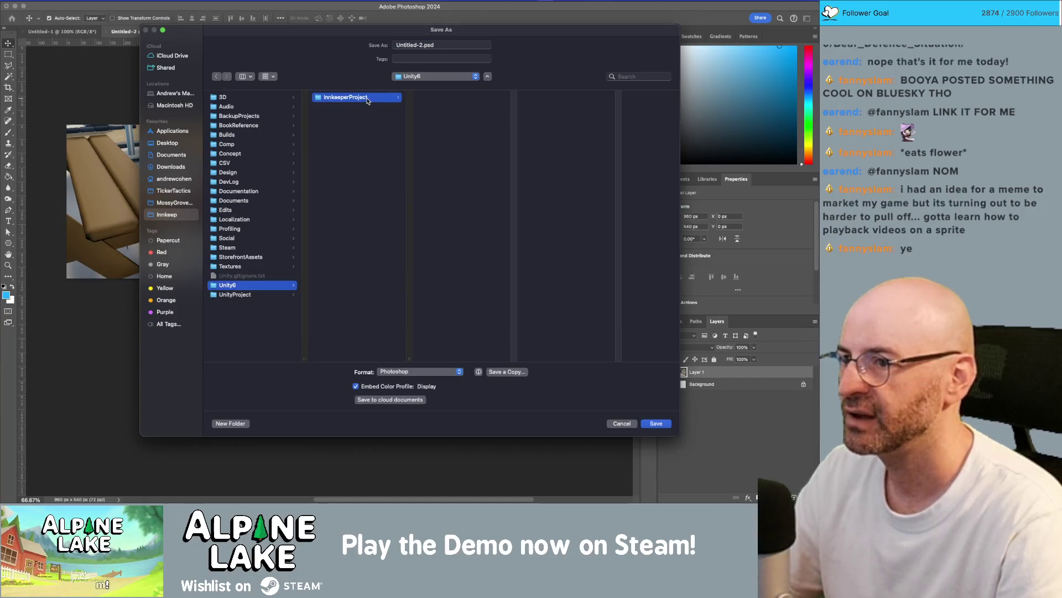
pyautogui.click(453, 134)
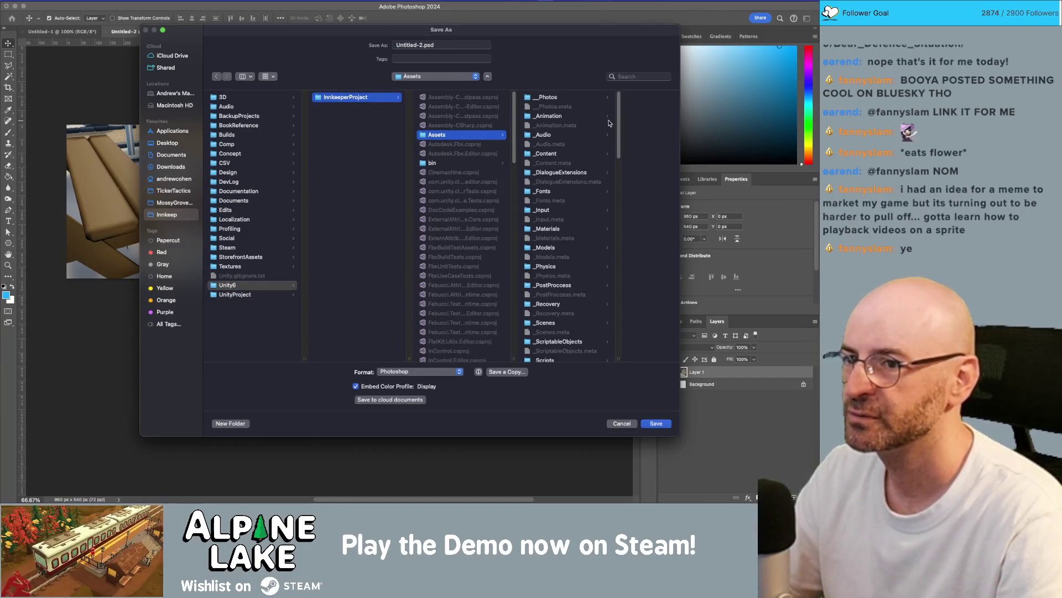
pyautogui.moveTo(619, 125); pyautogui.dragTo(614, 188)
pyautogui.scroll(3, 614, 188)
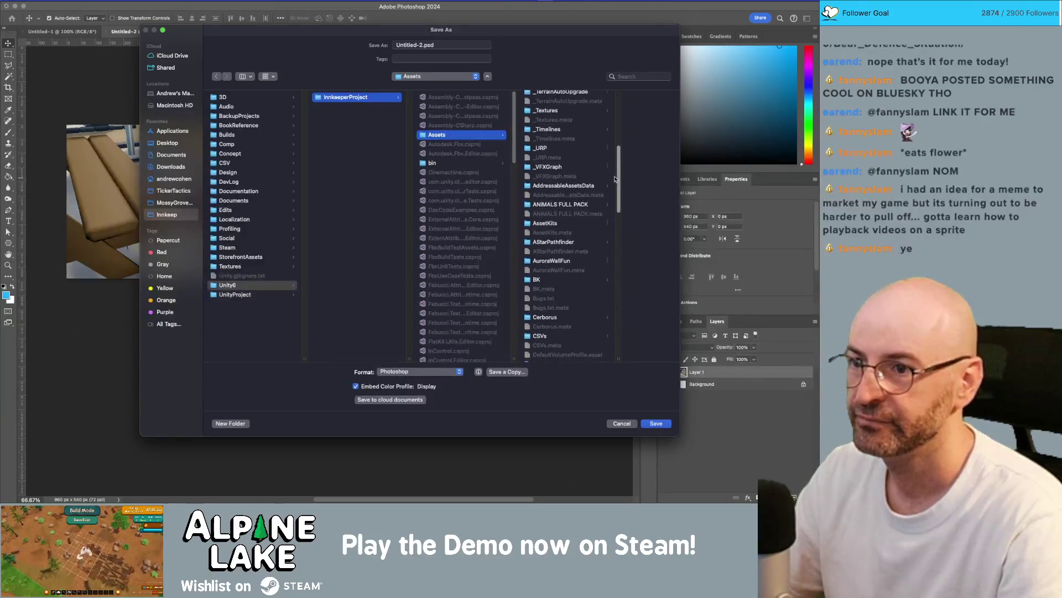
pyautogui.click(583, 132)
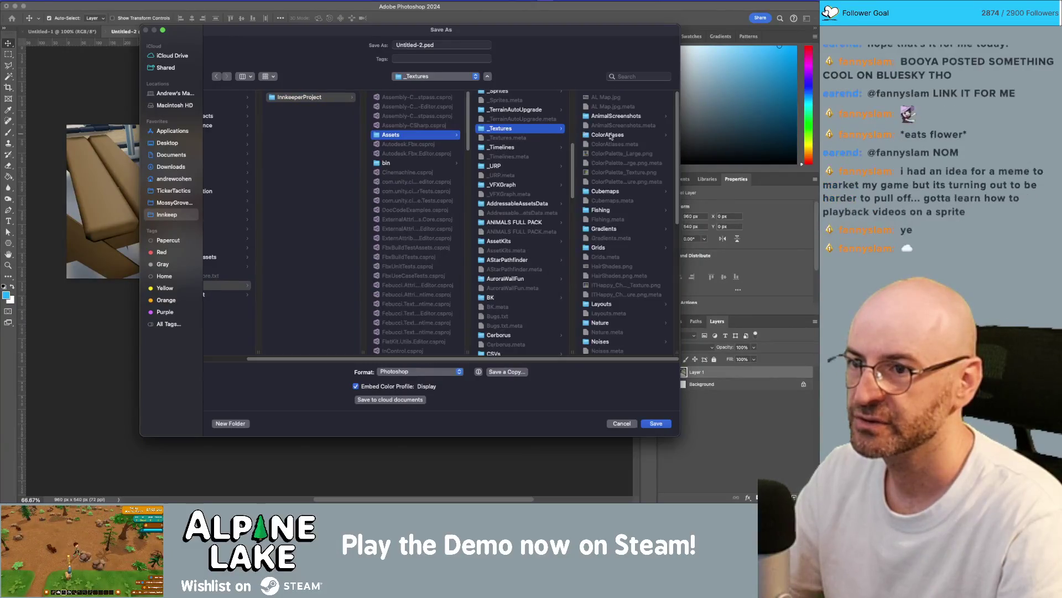
pyautogui.click(628, 117)
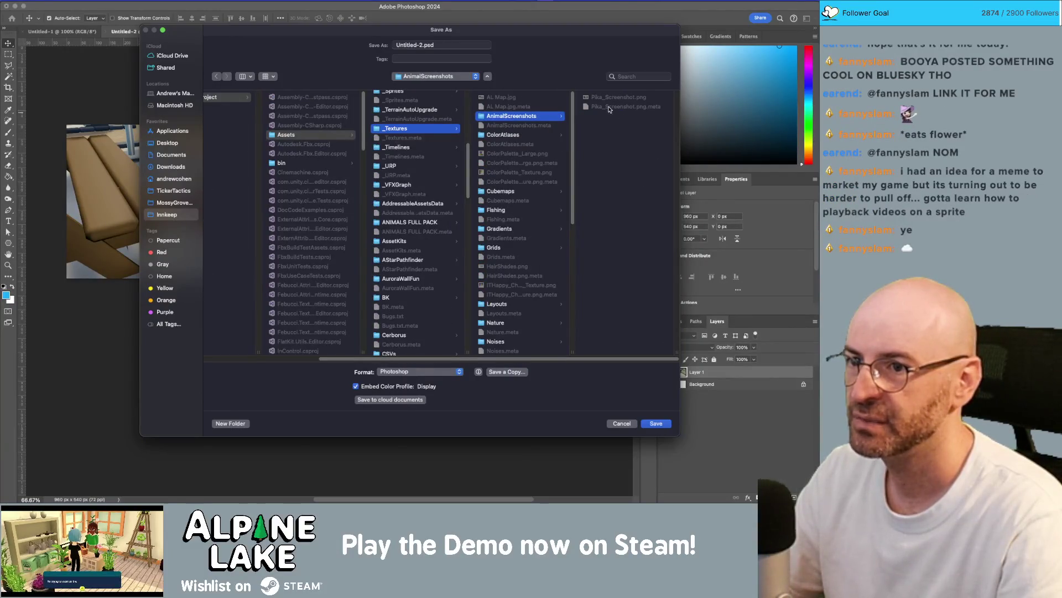
# - Switch to Save a Copy and re-browse to Unity6/InnkeeperProject/Assets/_Textures/AnimalScreenshots
pyautogui.click(513, 373)
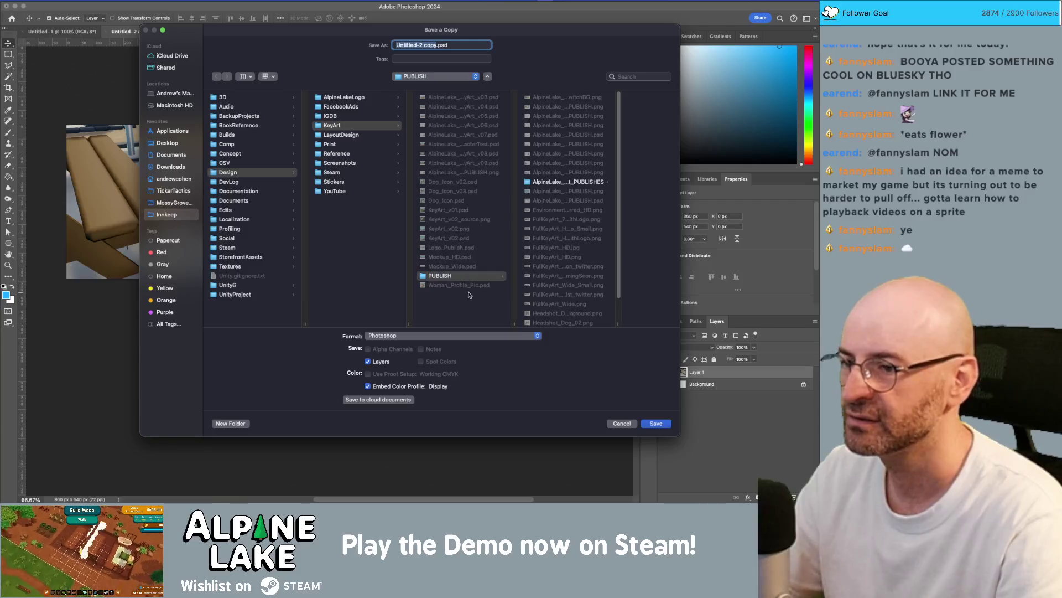
pyautogui.click(245, 285)
pyautogui.click(365, 98)
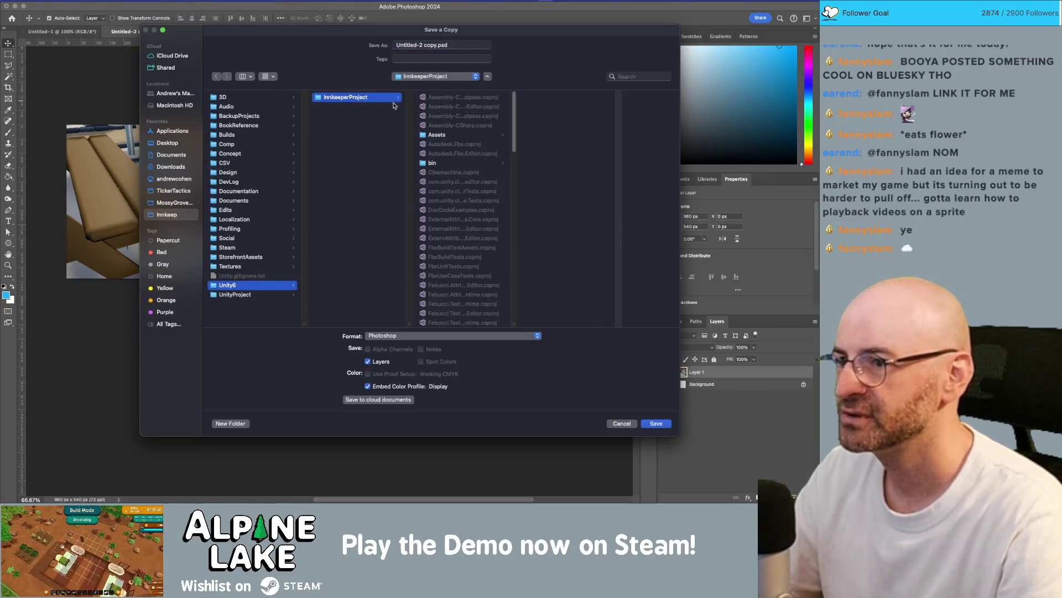
pyautogui.click(448, 135)
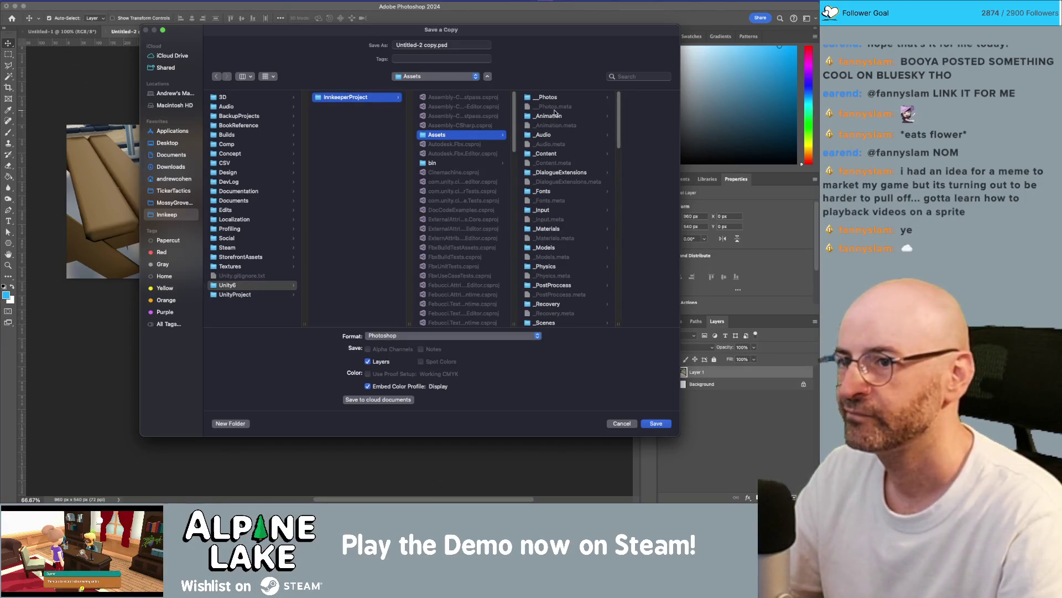
pyautogui.scroll(-5, 566, 254)
pyautogui.click(554, 265)
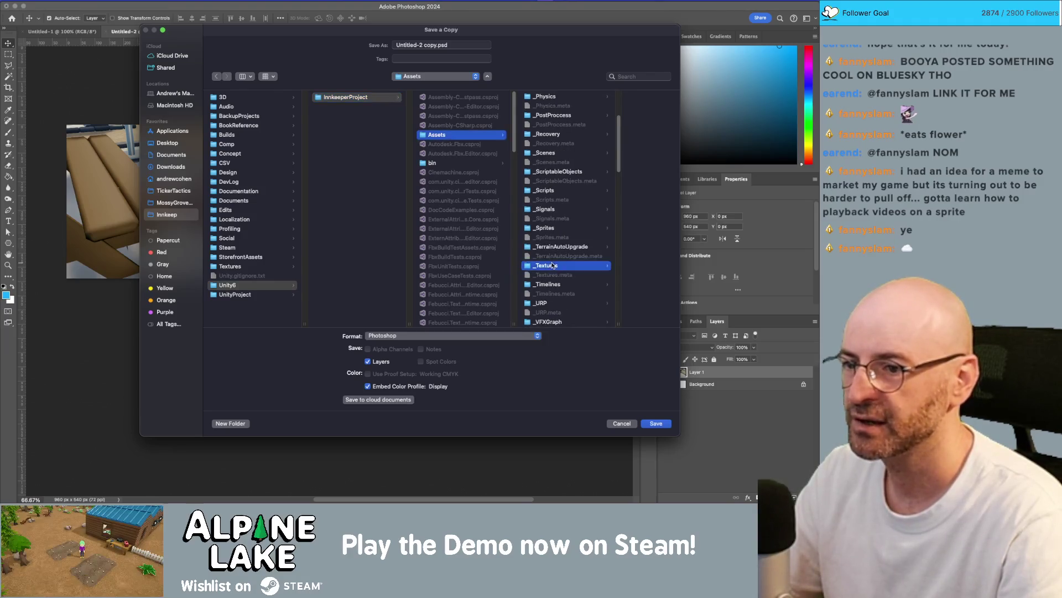
pyautogui.click(618, 118)
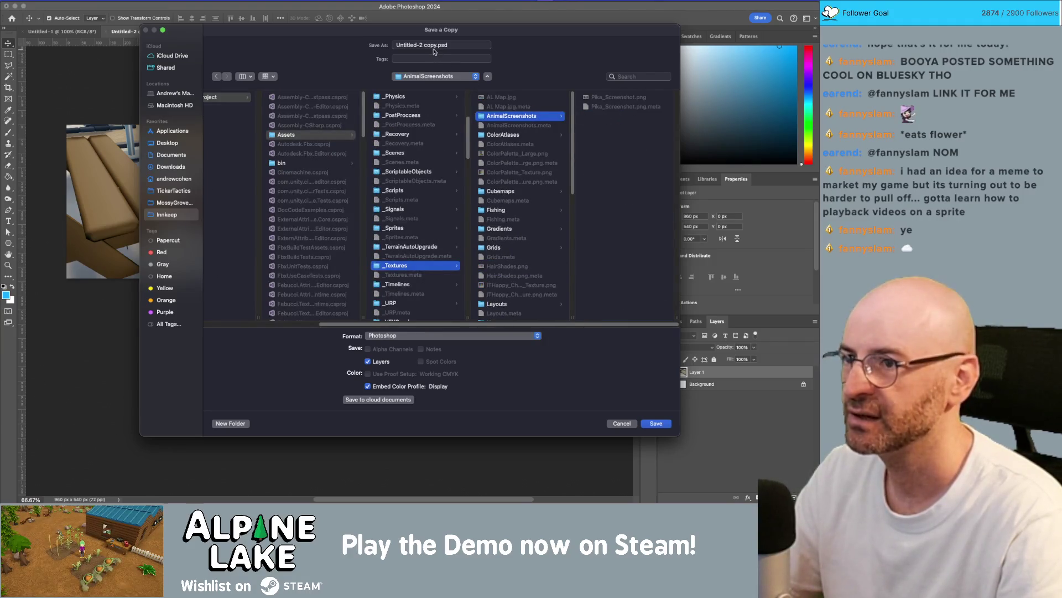
# - Save the copy in PNG format as Beaver_Screenshot and accept the PNG format options
pyautogui.click(453, 336)
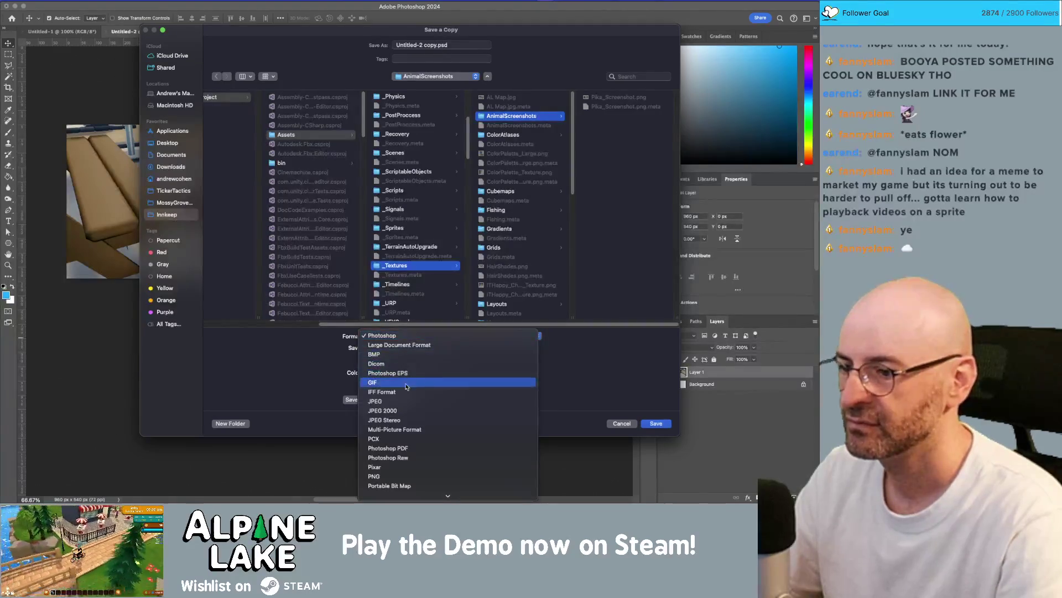
pyautogui.click(387, 476)
pyautogui.click(437, 44)
pyautogui.press('super+shift+Left')
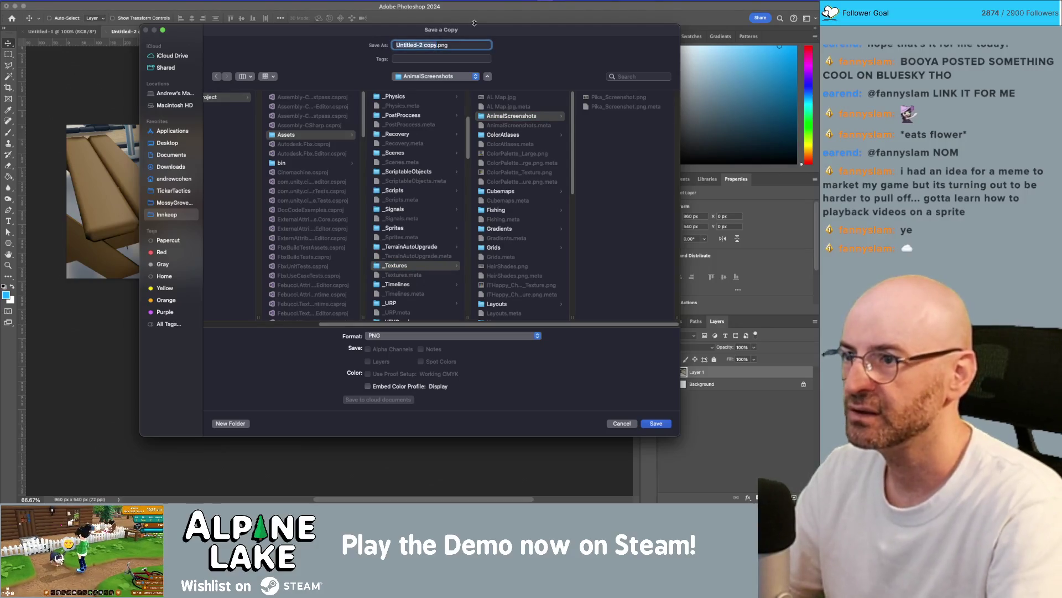
pyautogui.write('Beaver_Screenshot')
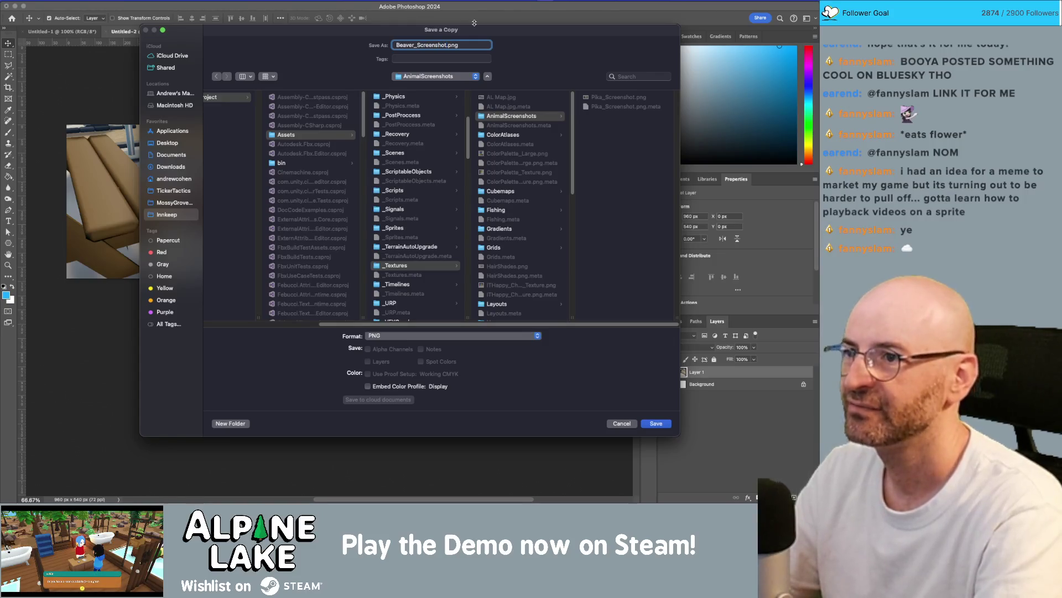
pyautogui.press('Return')
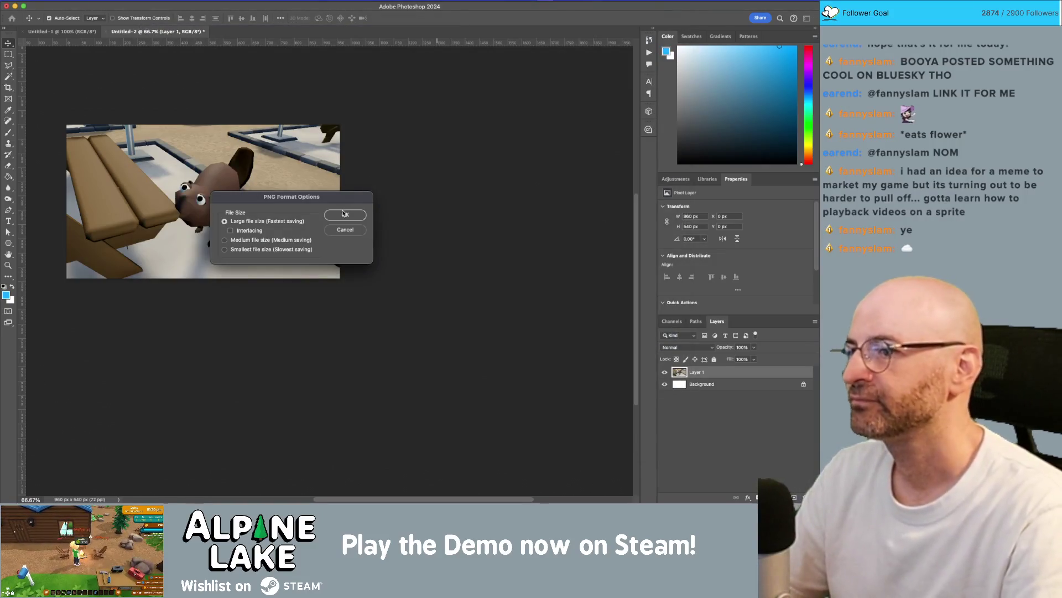
pyautogui.click(345, 214)
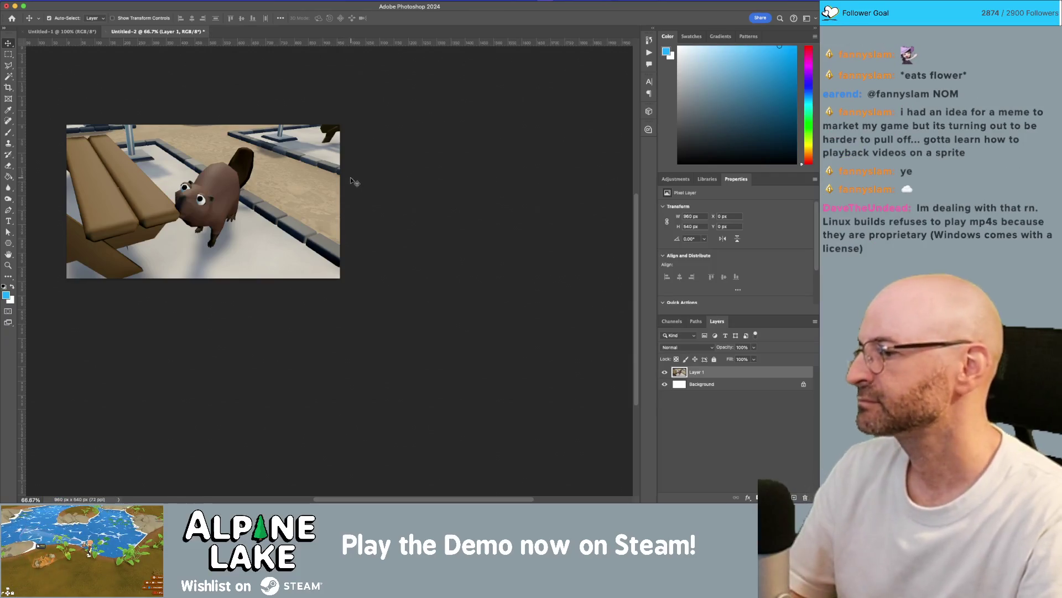
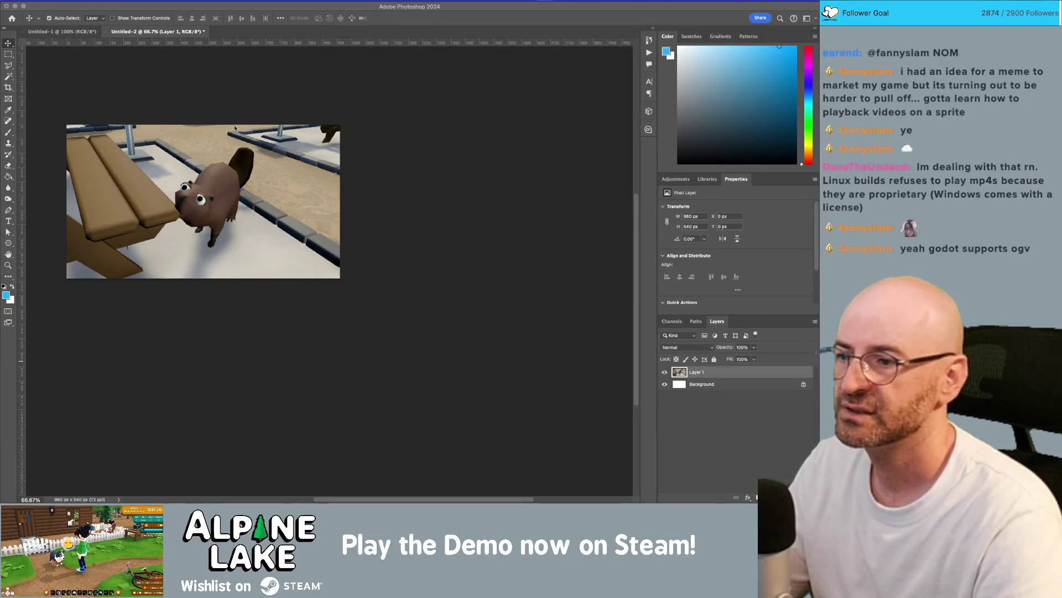
# - Bring the Unity editor to the front, showing the beaver game view
pyautogui.press('super+Tab')
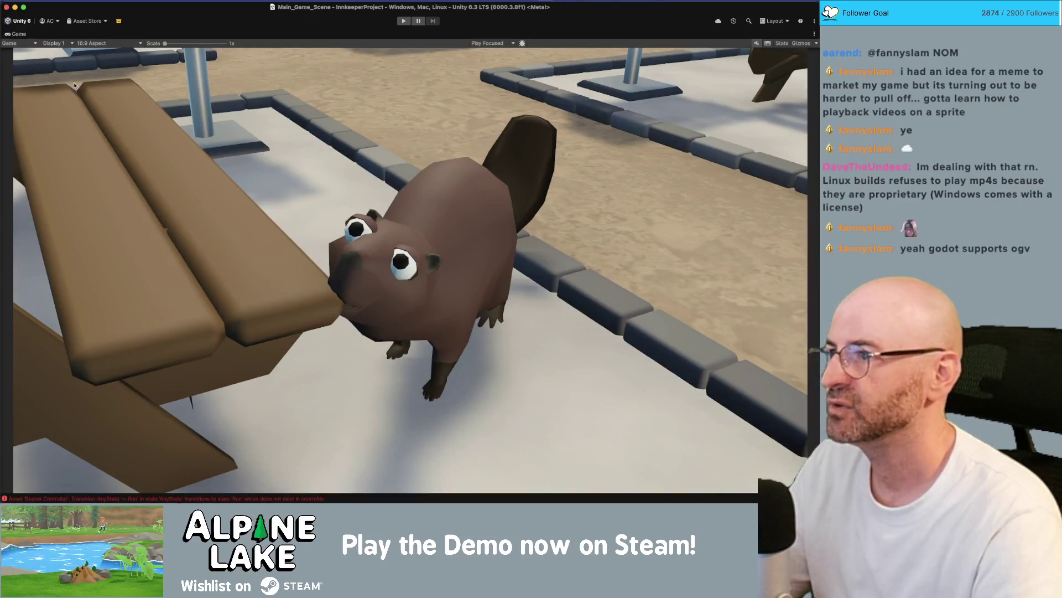
# - Restore the full editor layout and disable Beaver, CinemachineCamera and w
pyautogui.doubleClick(14, 34)
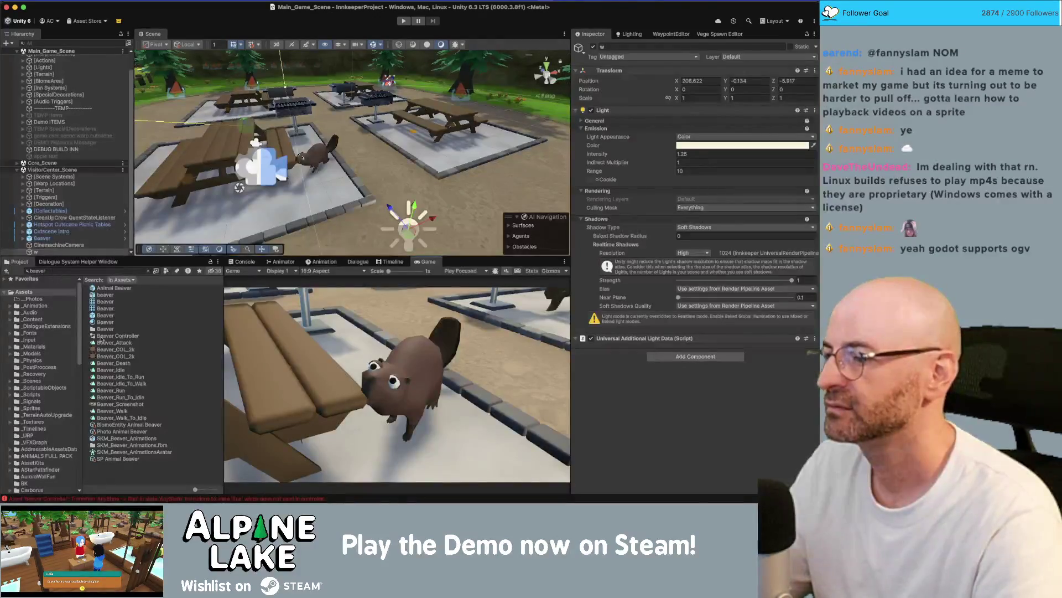
pyautogui.keyDown('shift'); pyautogui.click(61, 237); pyautogui.keyUp('shift')
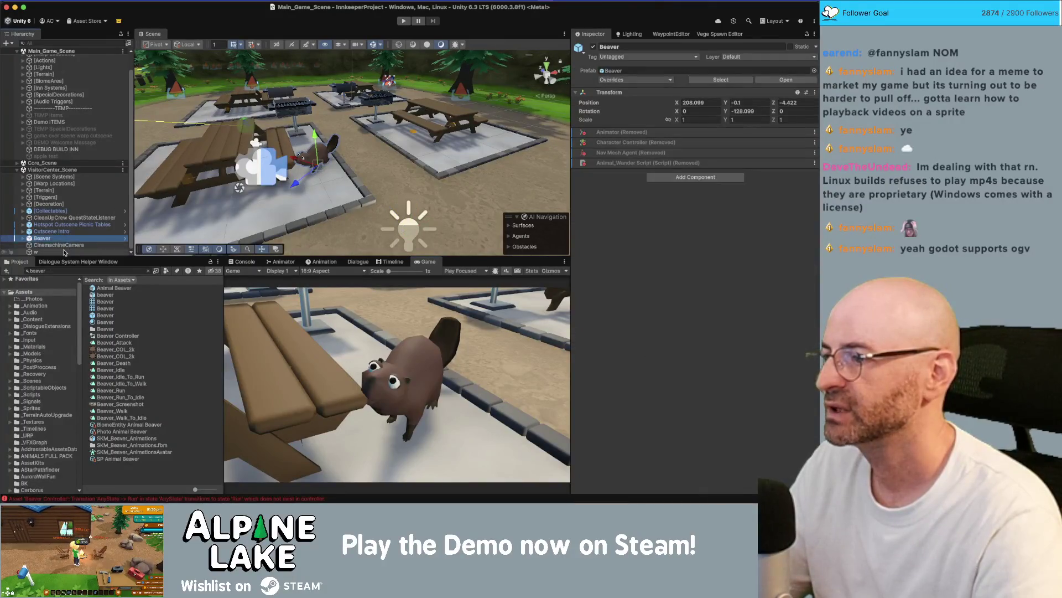
pyautogui.click(593, 46)
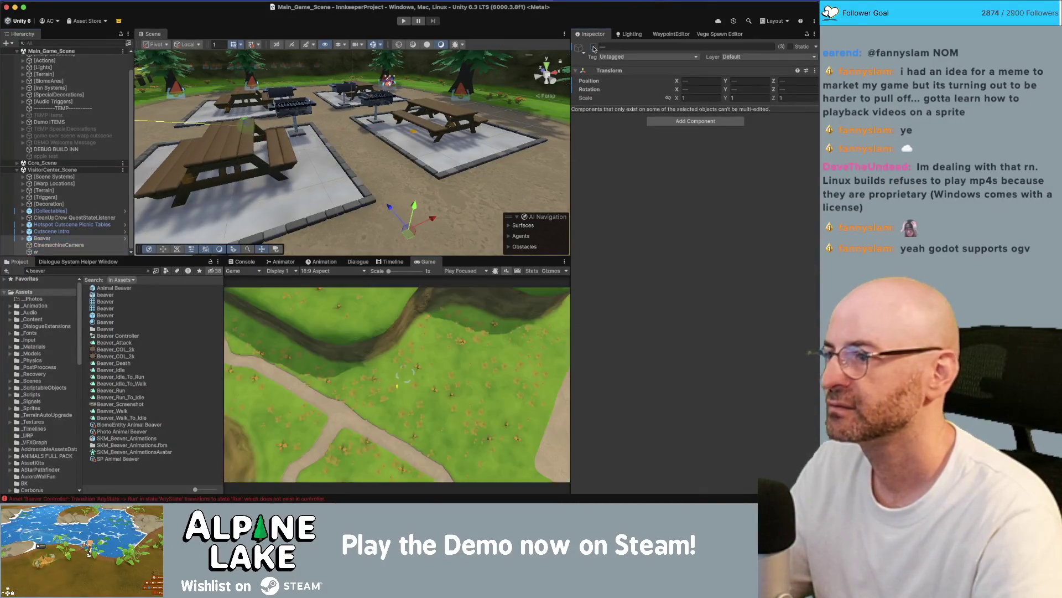
# - Create an empty GameObject named Beaver_Diorama
pyautogui.click(78, 232)
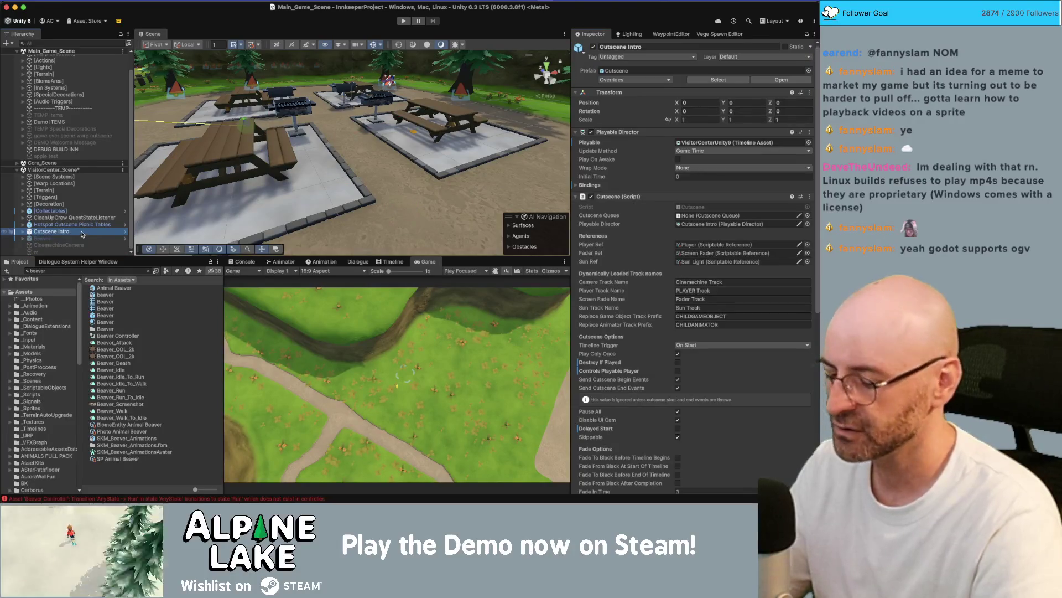
pyautogui.press('super+shift+n')
pyautogui.write('Beave')
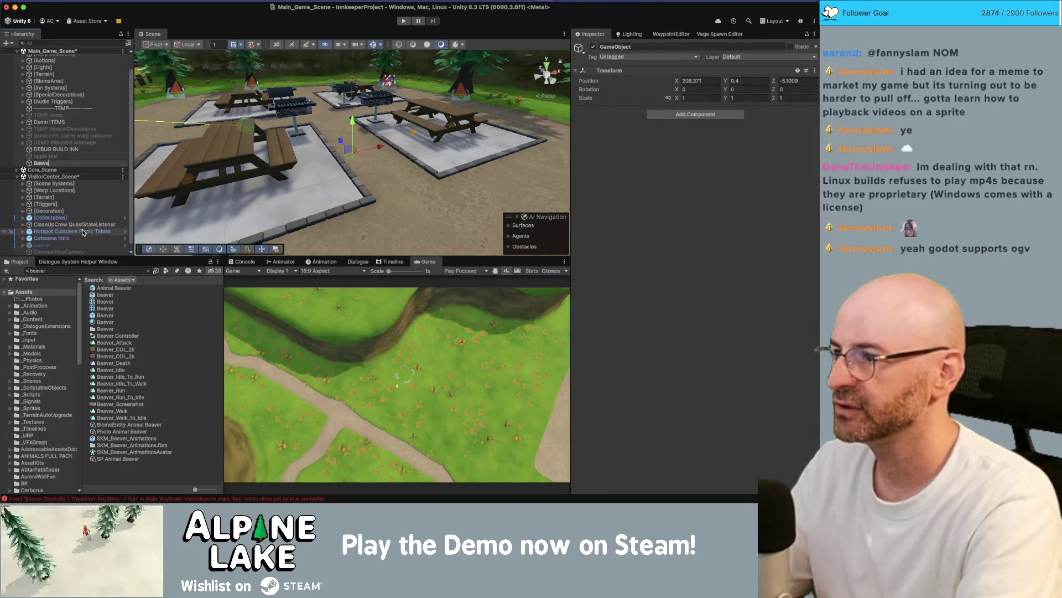
pyautogui.write('r_Dia')
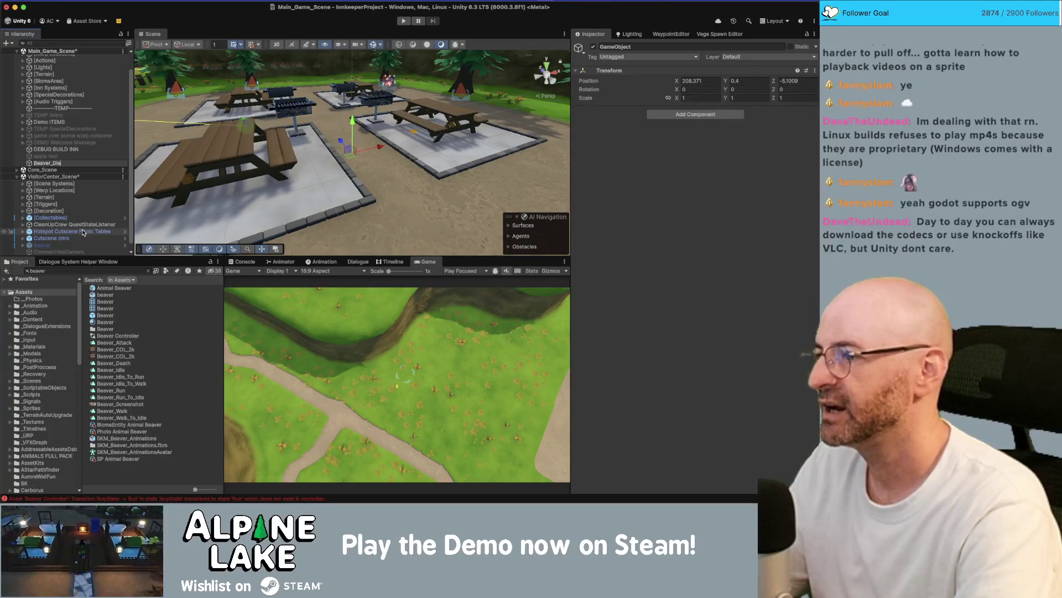
pyautogui.write('ra')
pyautogui.press('BackSpace')
pyautogui.write('orama')
pyautogui.press('Return')
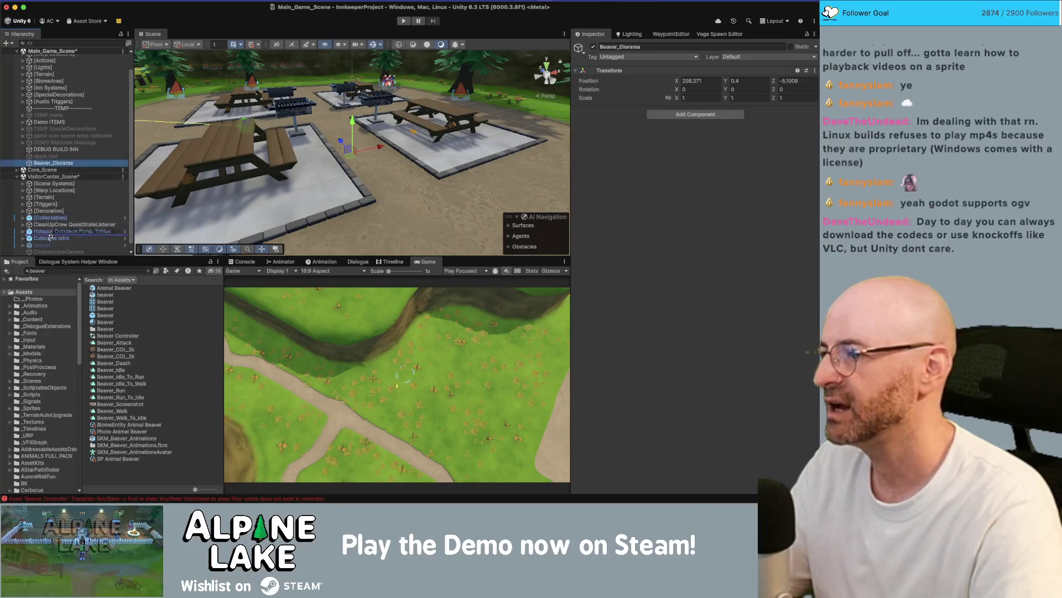
# - Move Beaver_Diorama into VisitorCenter_Scene and set its position to 0, 0, 0
pyautogui.moveTo(50, 239); pyautogui.dragTo(51, 242)
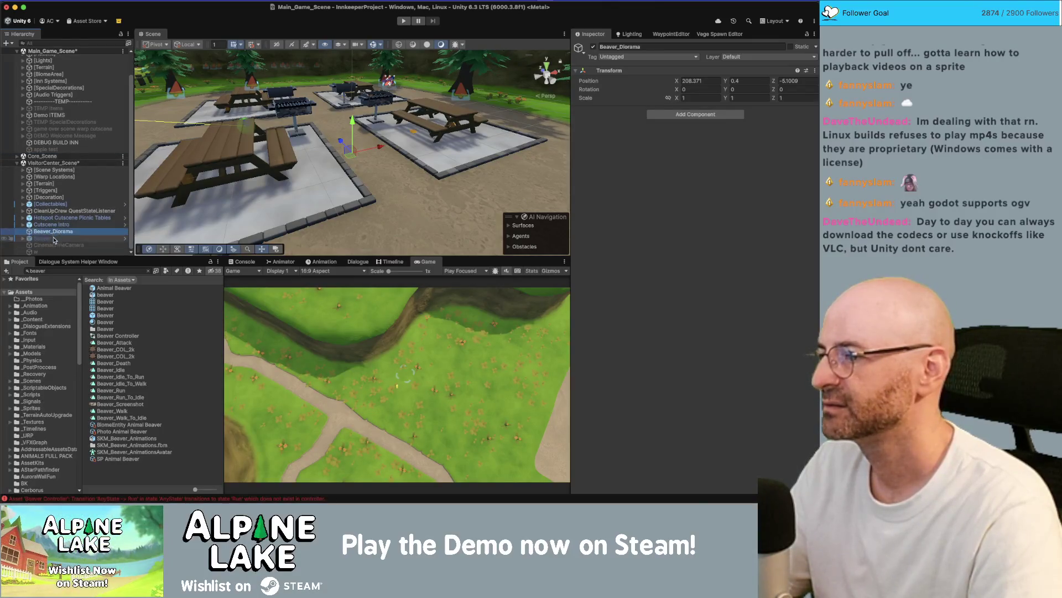
pyautogui.click(711, 82)
pyautogui.write('0')
pyautogui.press('Tab')
pyautogui.write('0')
pyautogui.press('Tab')
pyautogui.write('0')
# - Parent Beaver, CinemachineCamera and w under Beaver_Diorama and disable the group
pyautogui.click(55, 237)
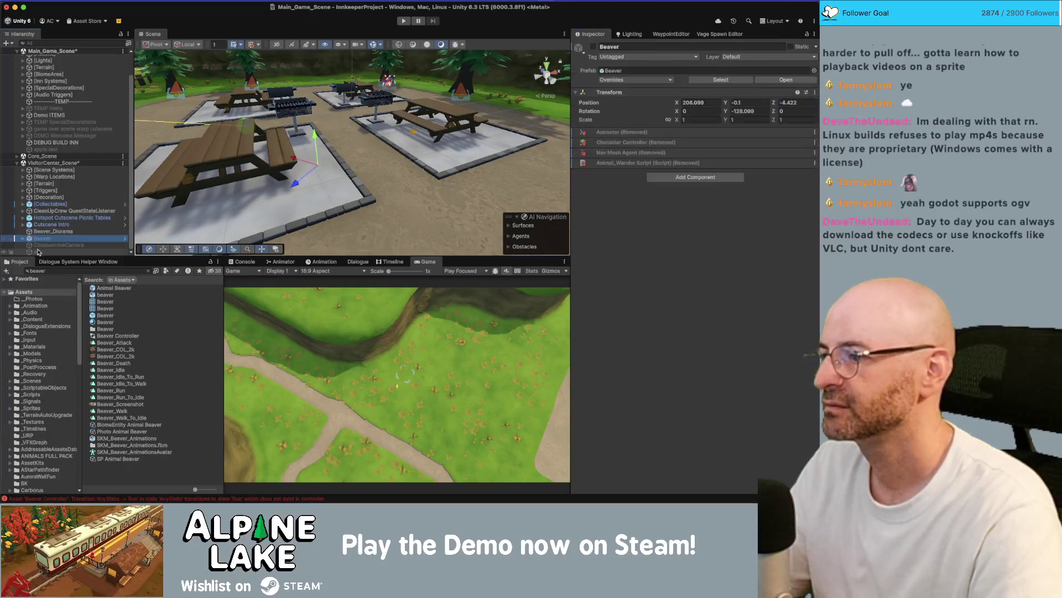
pyautogui.keyDown('shift'); pyautogui.click(40, 252); pyautogui.keyUp('shift')
pyautogui.moveTo(39, 233); pyautogui.dragTo(39, 233)
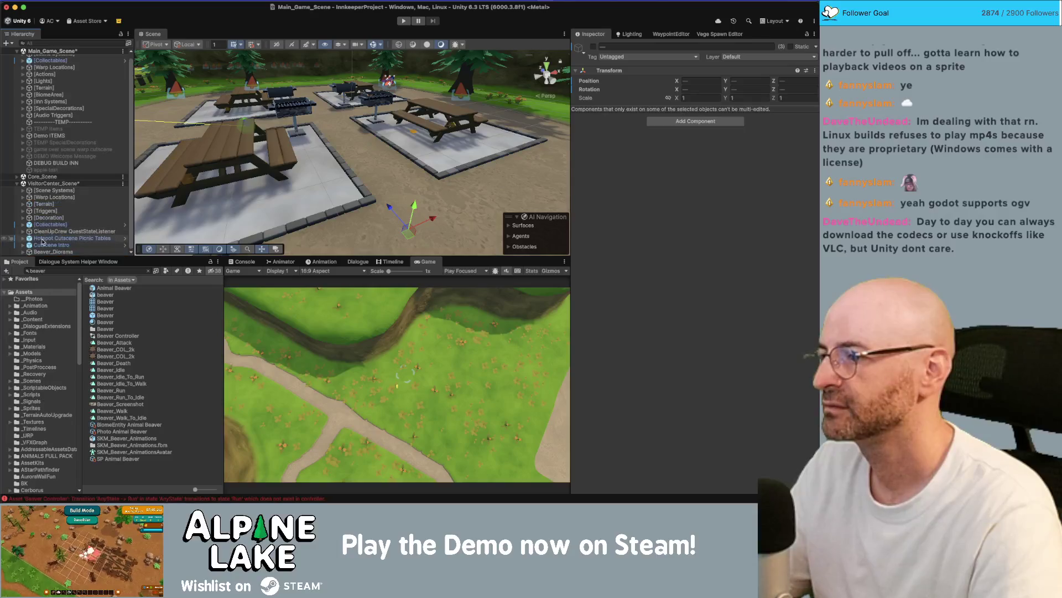
pyautogui.click(52, 252)
pyautogui.click(593, 47)
# - Save the modified scenes and dock the game view in the upper panel
pyautogui.scroll(-1, 76, 238)
pyautogui.keyDown('shift'); pyautogui.click(52, 239); pyautogui.keyUp('shift')
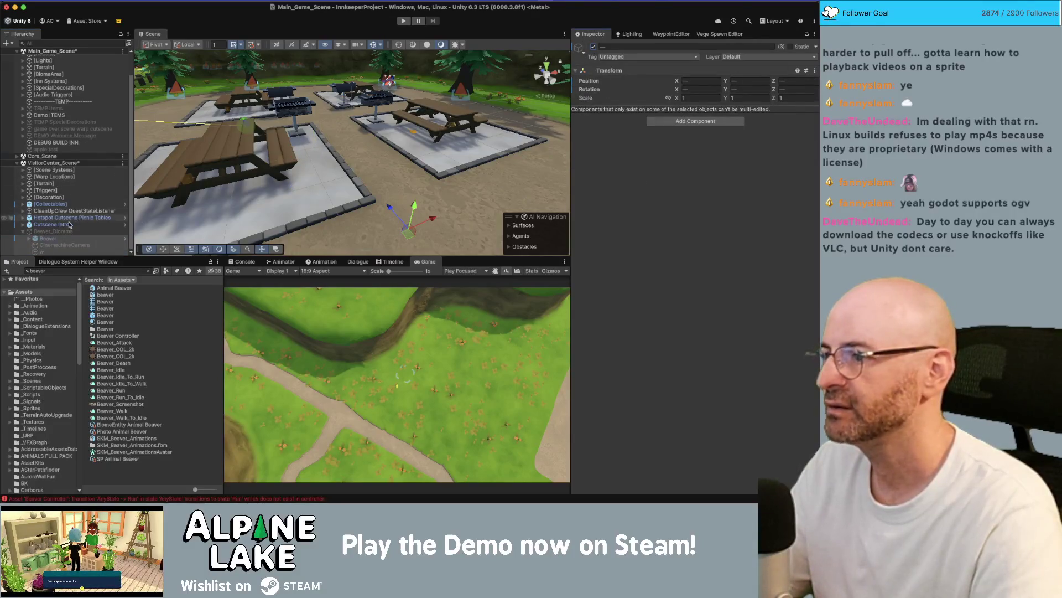
pyautogui.scroll(3, 23, 234)
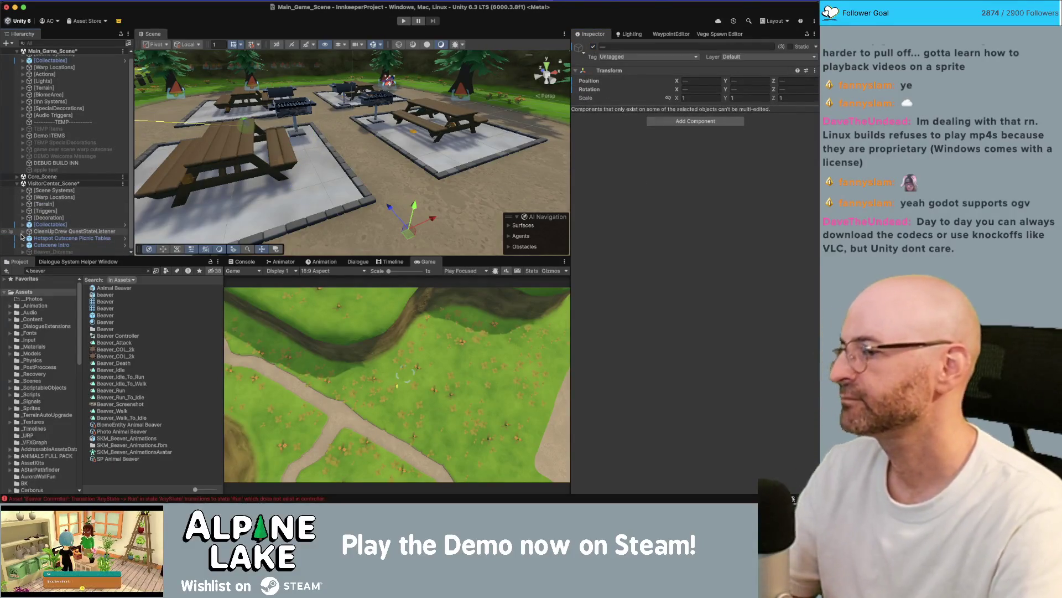
pyautogui.hotkey('ctrl', 's')
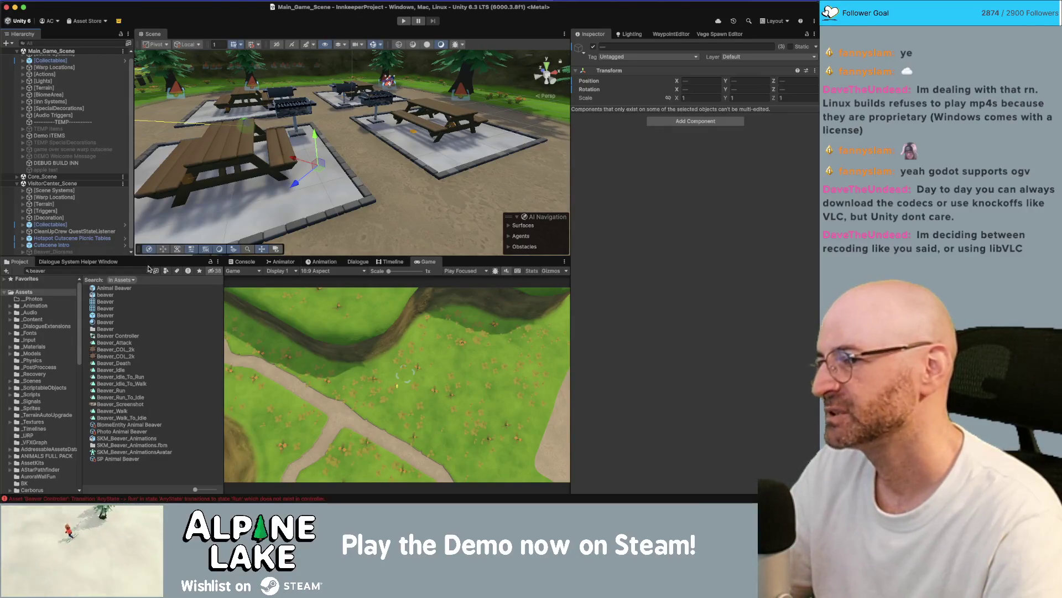
pyautogui.moveTo(427, 263)
pyautogui.mouseDown()
pyautogui.moveTo(386, 184)
pyautogui.moveTo(276, 59)
pyautogui.mouseUp()
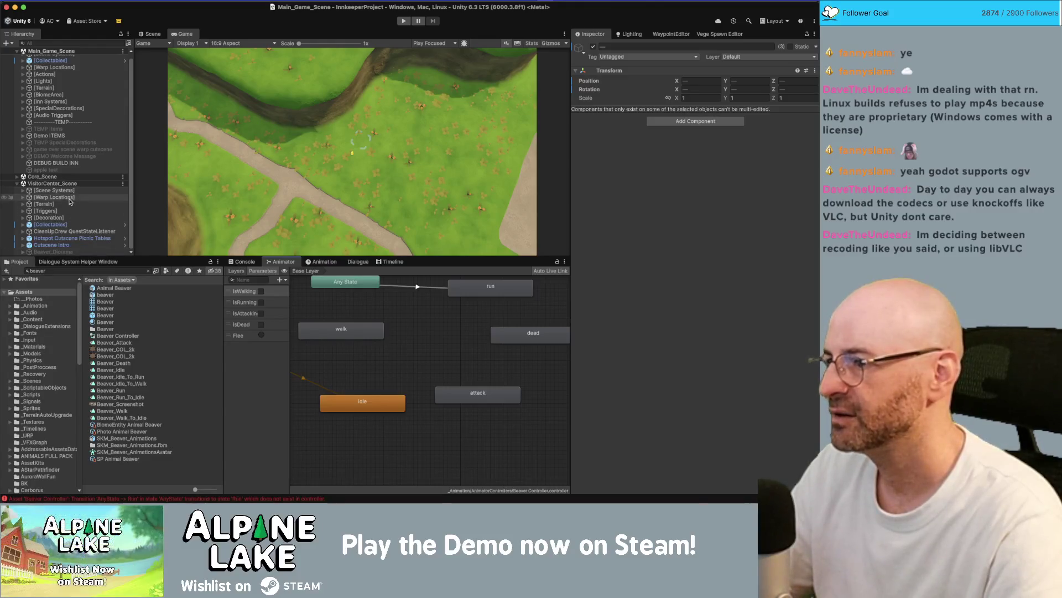
# - Search the project for 'animal painting' and open the Decor Animal Painting B prefab
pyautogui.click(81, 270)
pyautogui.write('animal')
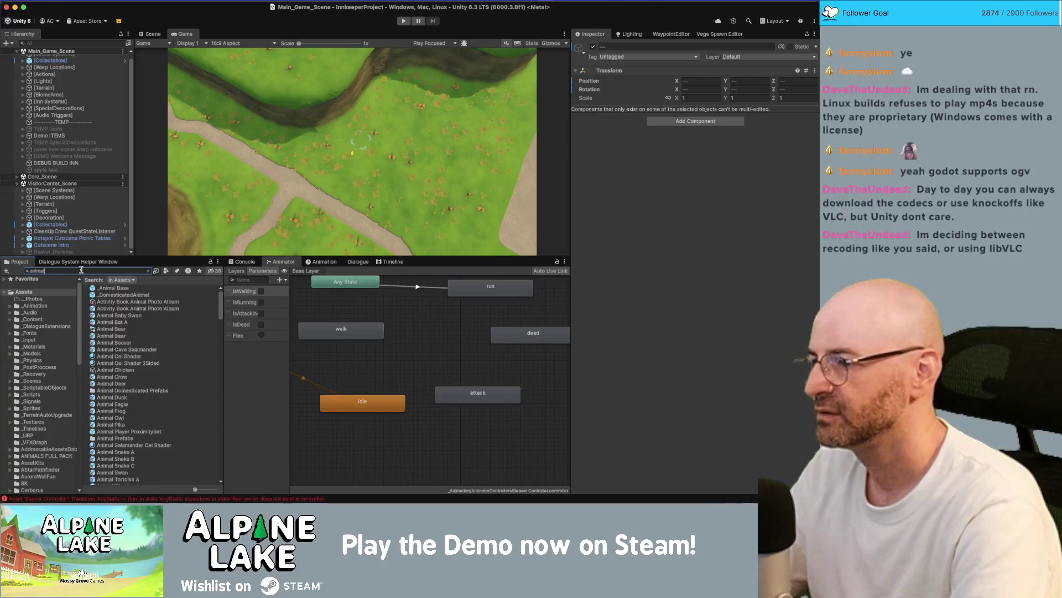
pyautogui.write(' painting')
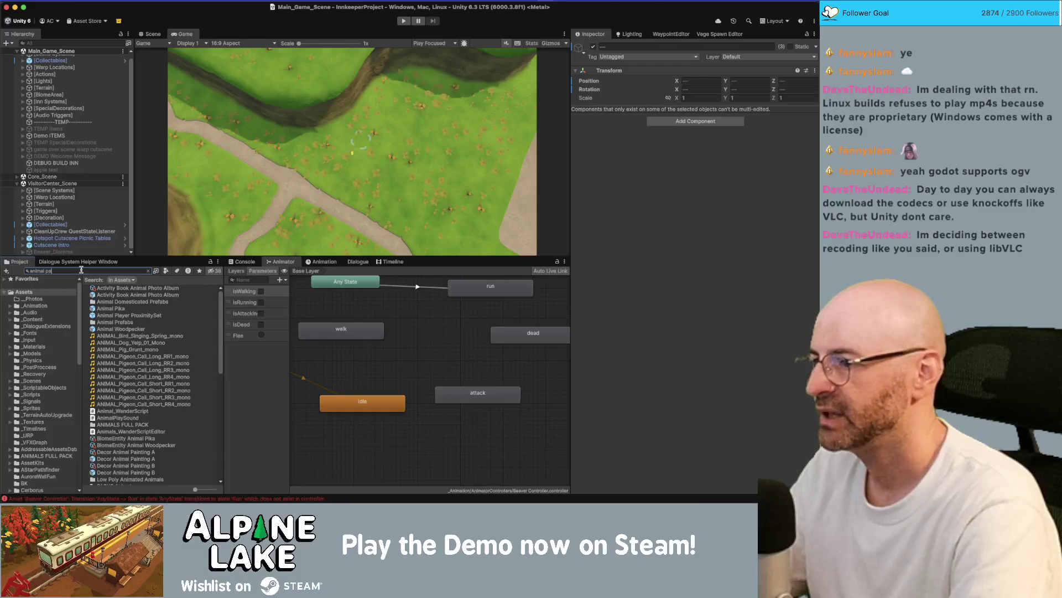
pyautogui.click(117, 303)
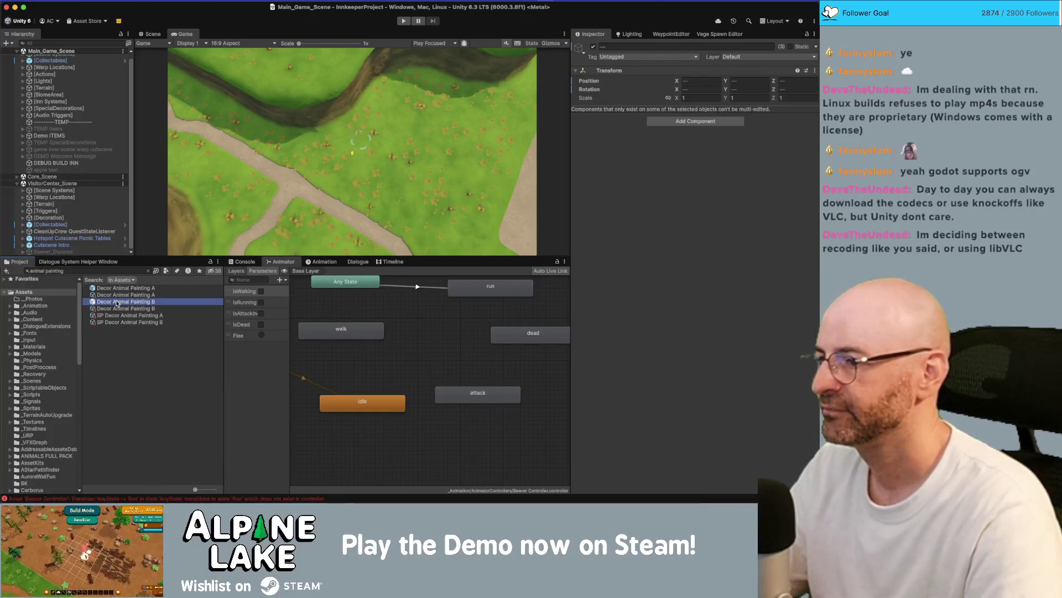
pyautogui.doubleClick(118, 303)
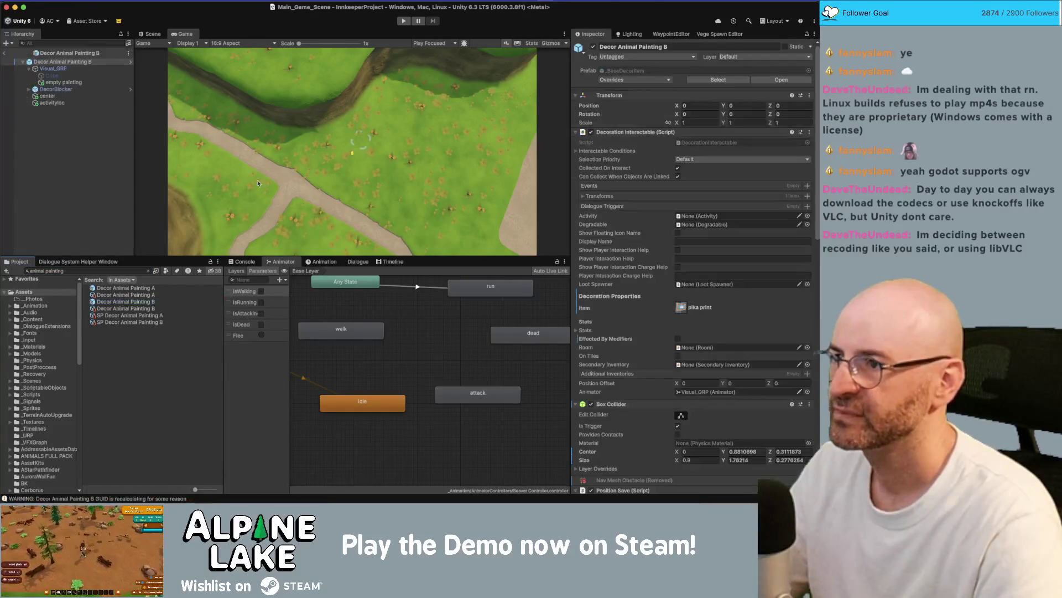
pyautogui.click(151, 35)
pyautogui.moveTo(313, 174)
pyautogui.mouseDown()
pyautogui.moveTo(277, 139)
pyautogui.moveTo(309, 152)
pyautogui.mouseUp()
pyautogui.scroll(3, 268, 130)
pyautogui.scroll(-8, 668, 244)
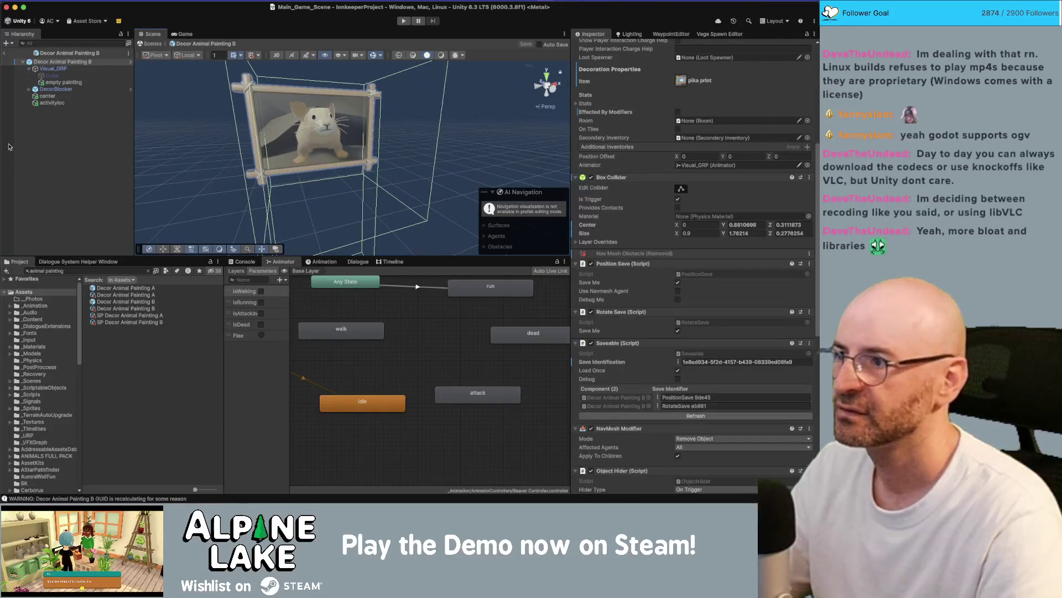
# - Duplicate the empty painting's Pika Painting Mat as Beaver Painting Mat
pyautogui.click(74, 83)
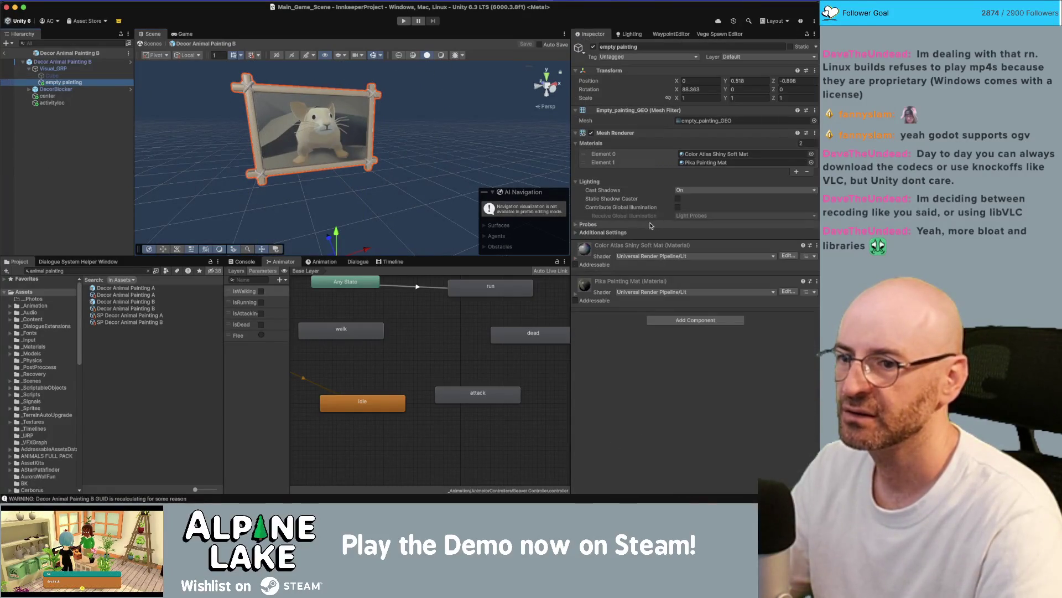
pyautogui.click(705, 162)
pyautogui.click(121, 385)
pyautogui.press('super+d')
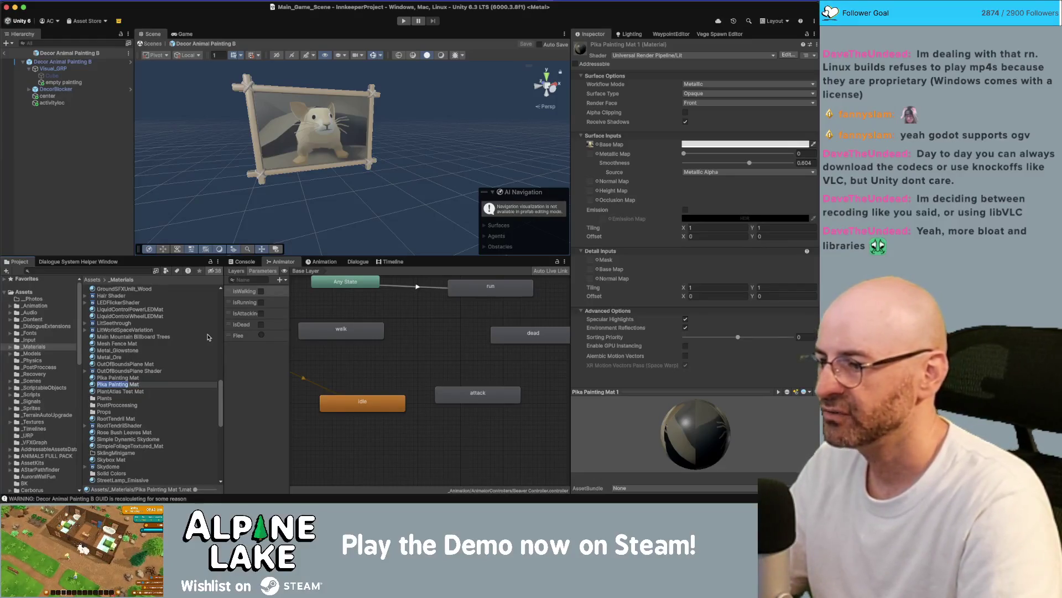
pyautogui.write('Beaver')
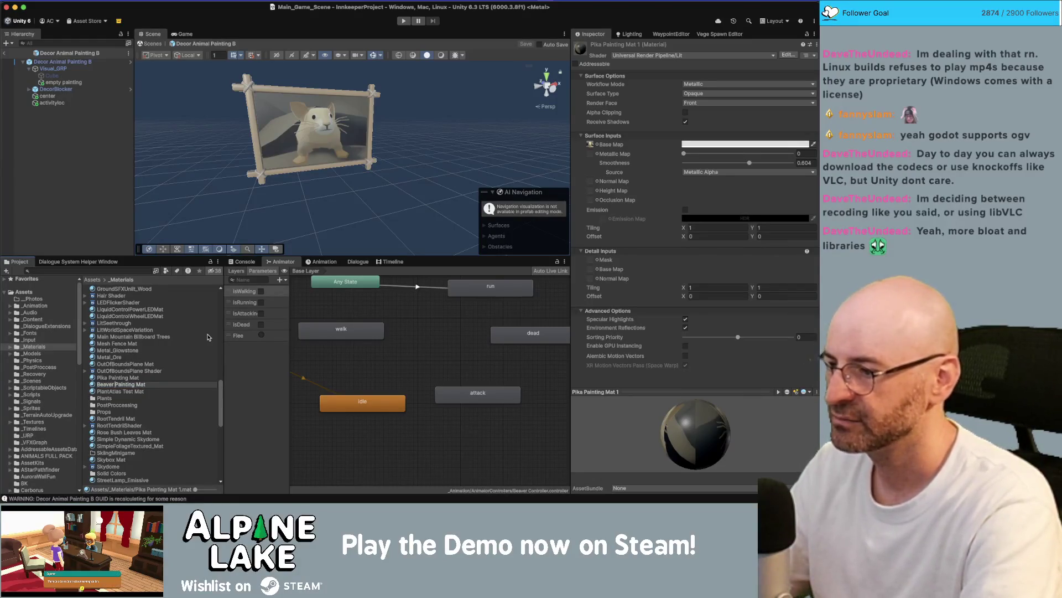
pyautogui.press('Return')
pyautogui.click(62, 82)
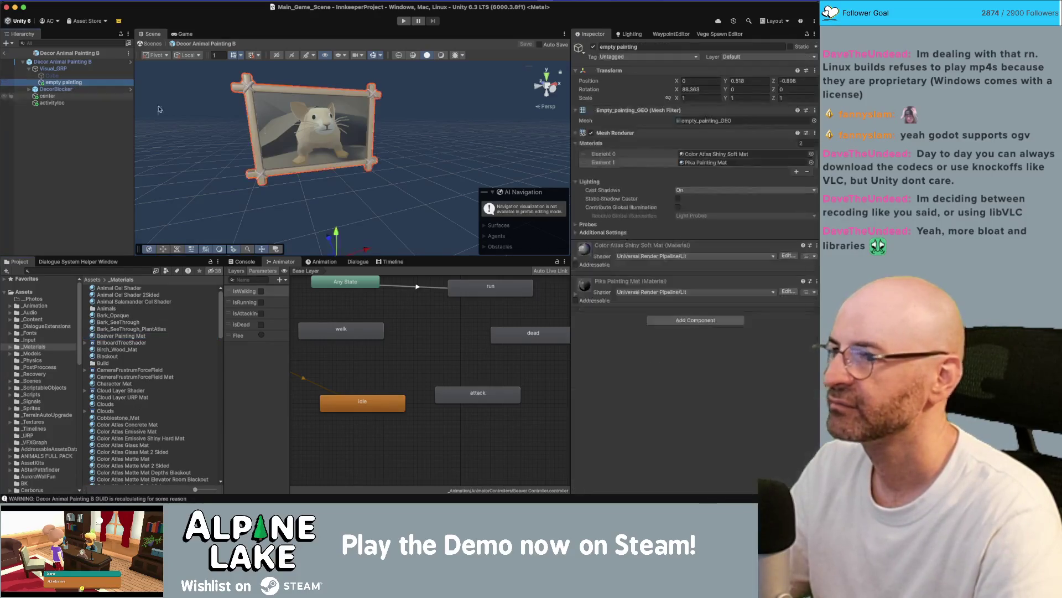
pyautogui.click(812, 163)
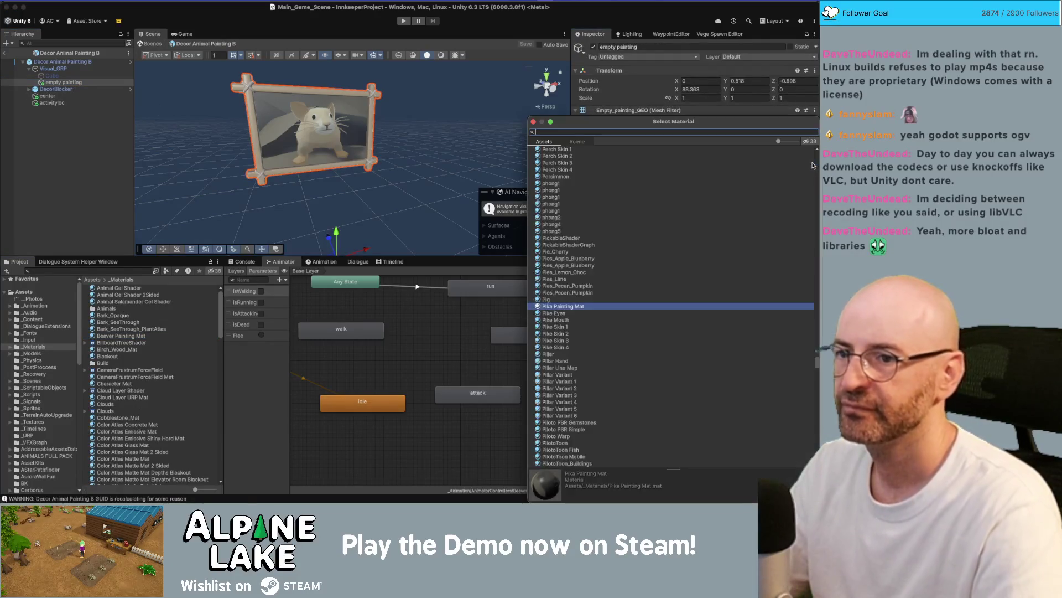
# - Assign Beaver Painting Mat as the empty painting's Element 1 material
pyautogui.write('beaver')
pyautogui.press('Down')
pyautogui.press('Down')
pyautogui.press('Down')
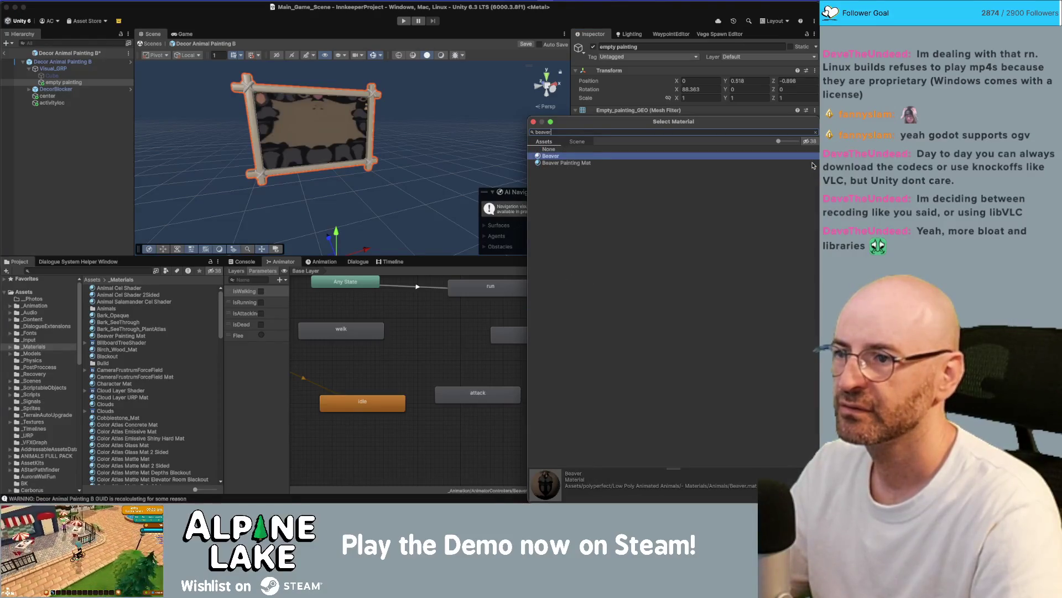
pyautogui.press('Up')
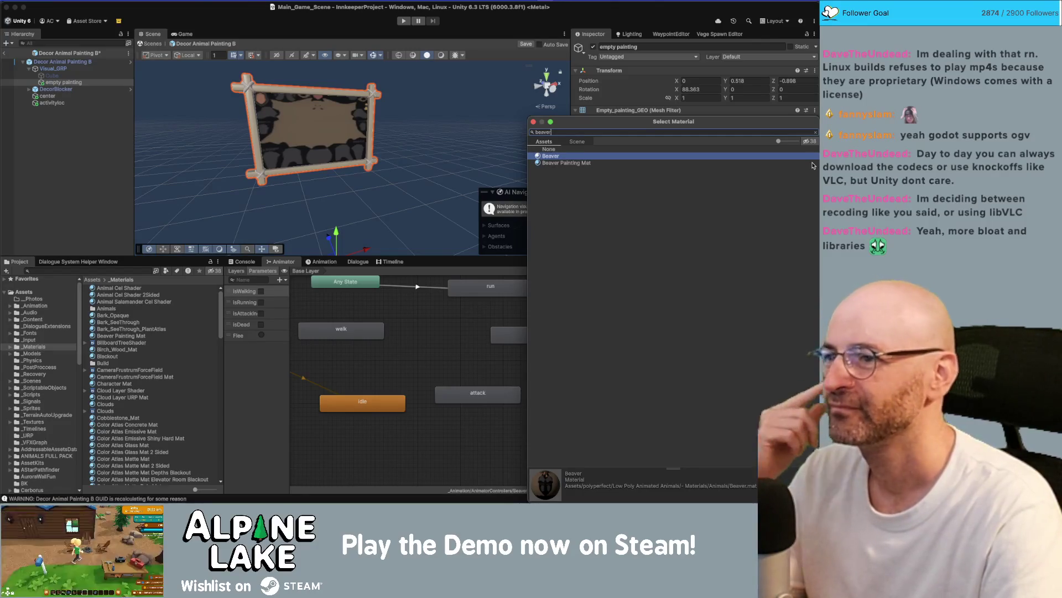
pyautogui.click(812, 162)
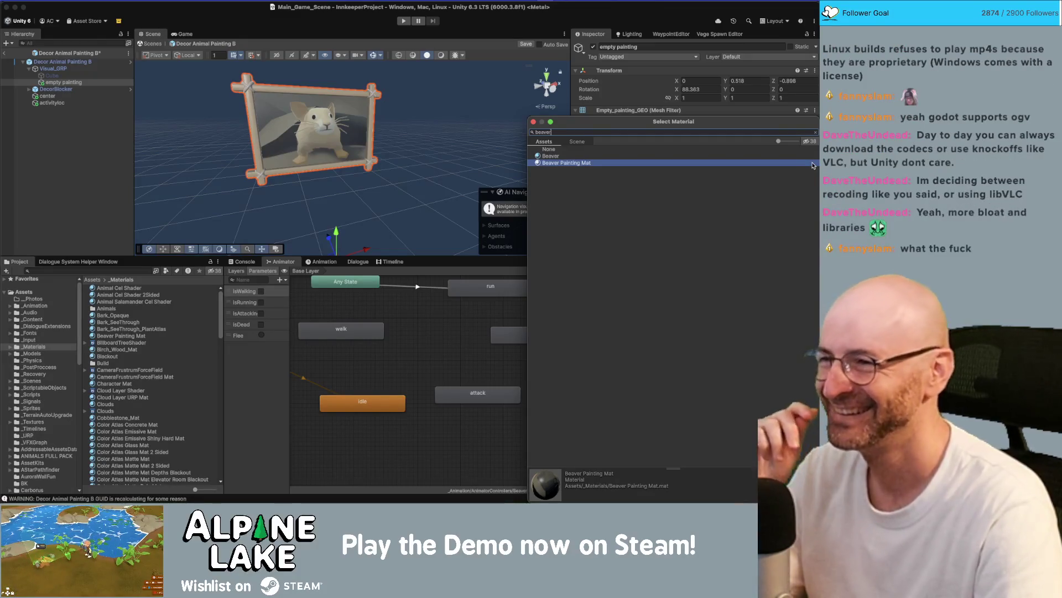
pyautogui.press('Up')
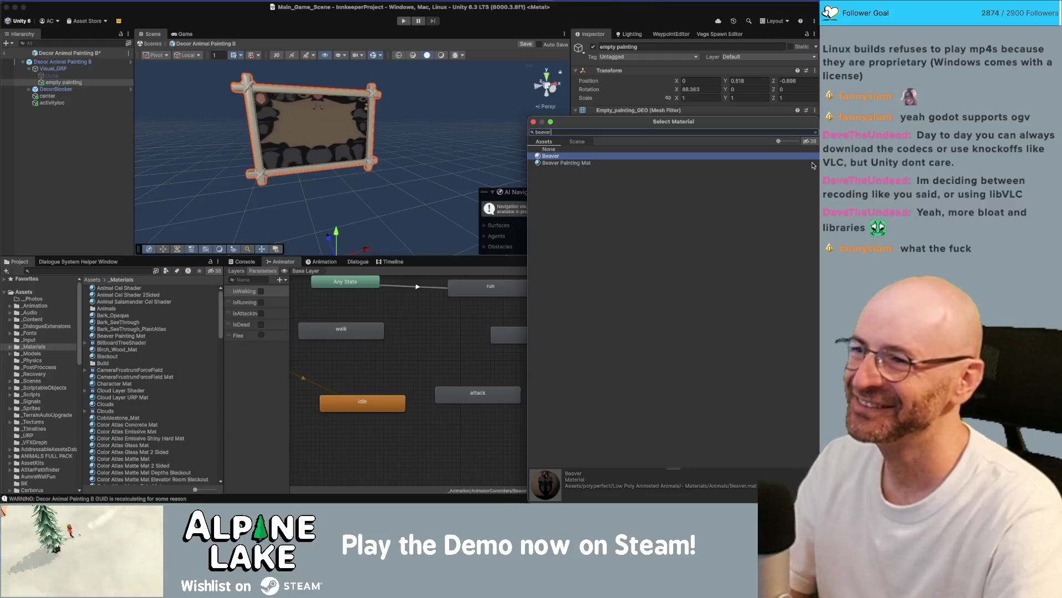
pyautogui.press('Down')
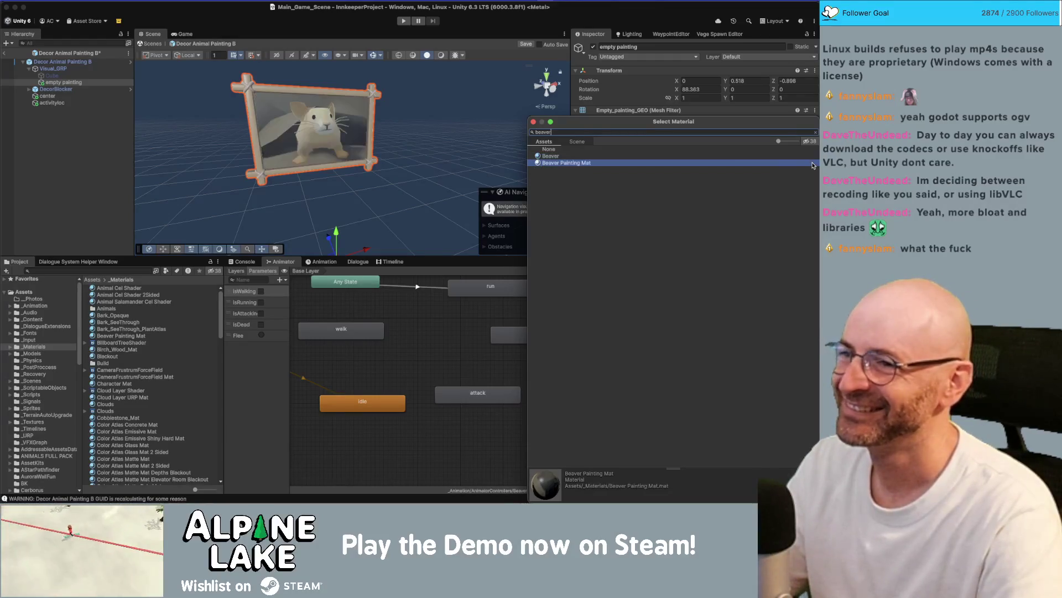
pyautogui.press('Return')
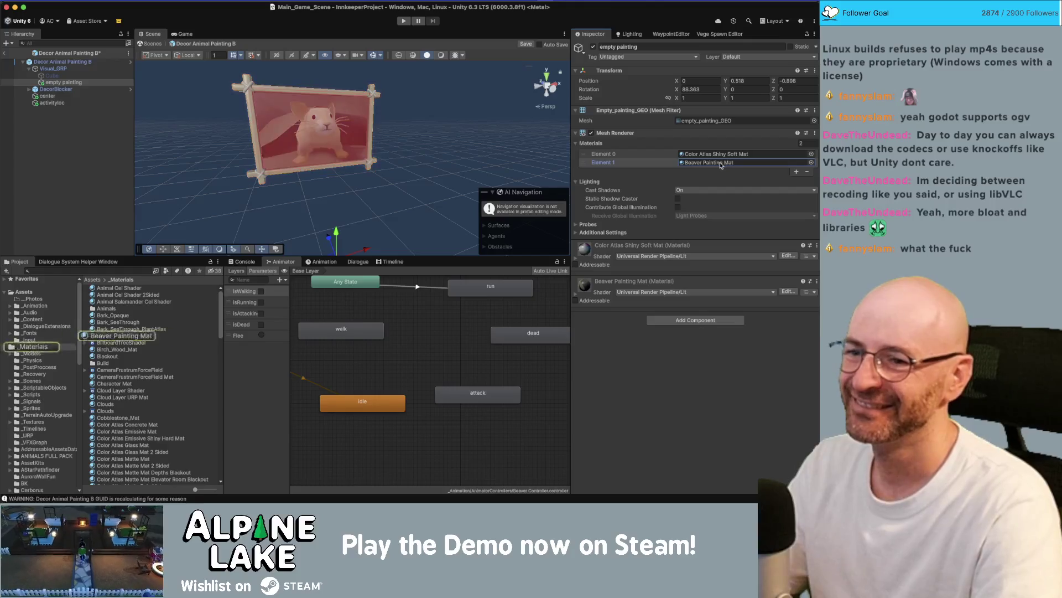
# - Set Beaver Painting Mat's Base Map texture to Beaver_Screenshot
pyautogui.click(577, 297)
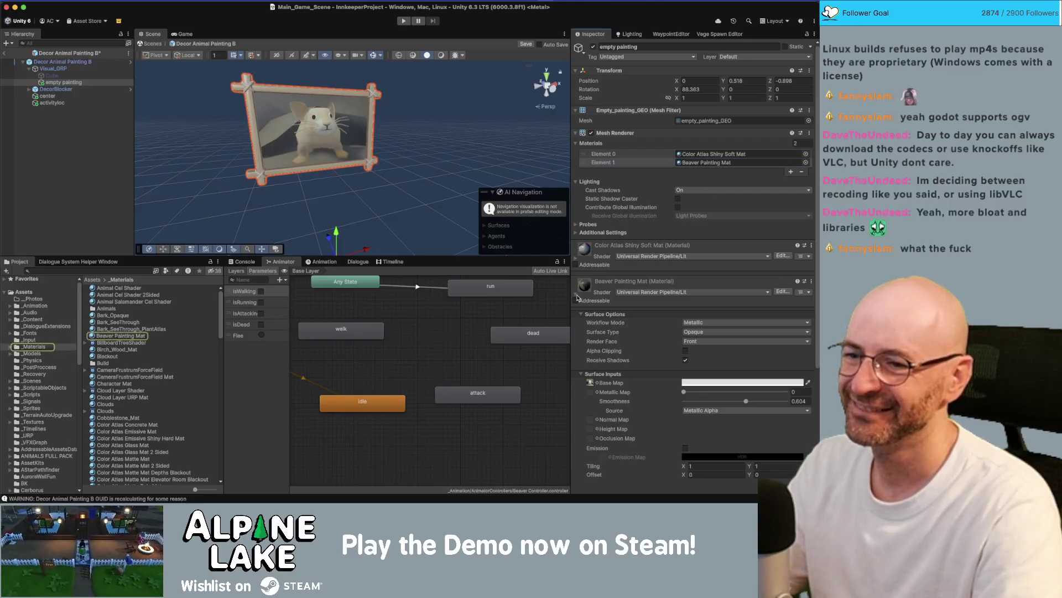
pyautogui.click(597, 382)
pyautogui.write('r')
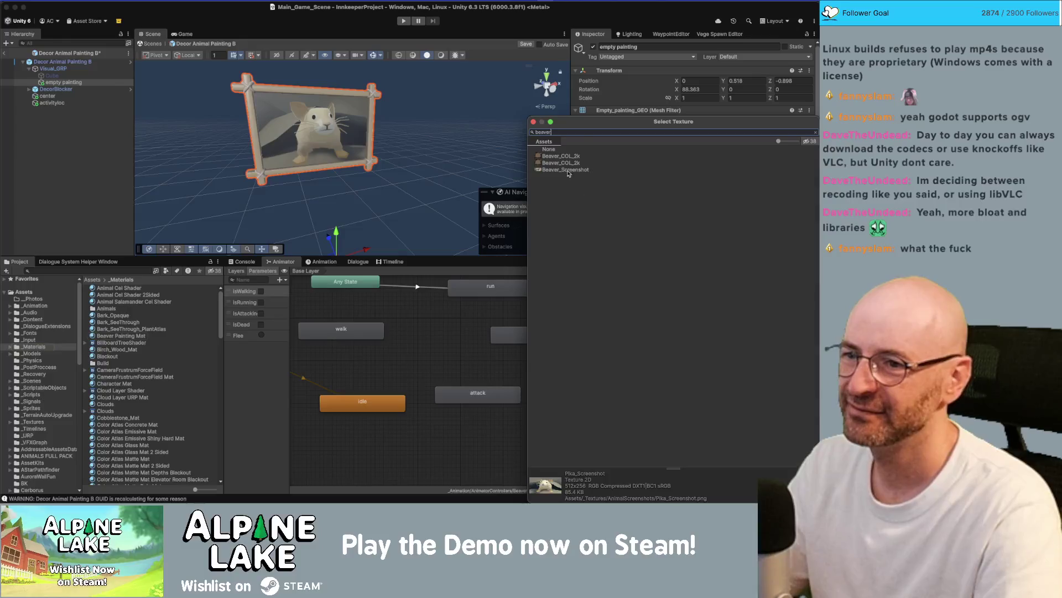
pyautogui.click(567, 171)
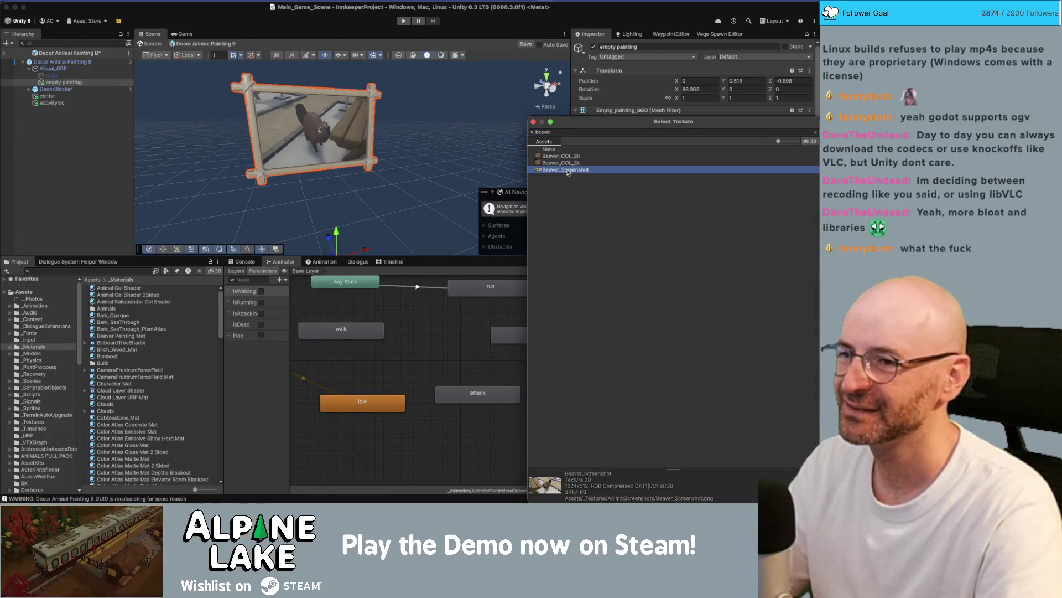
pyautogui.doubleClick(567, 170)
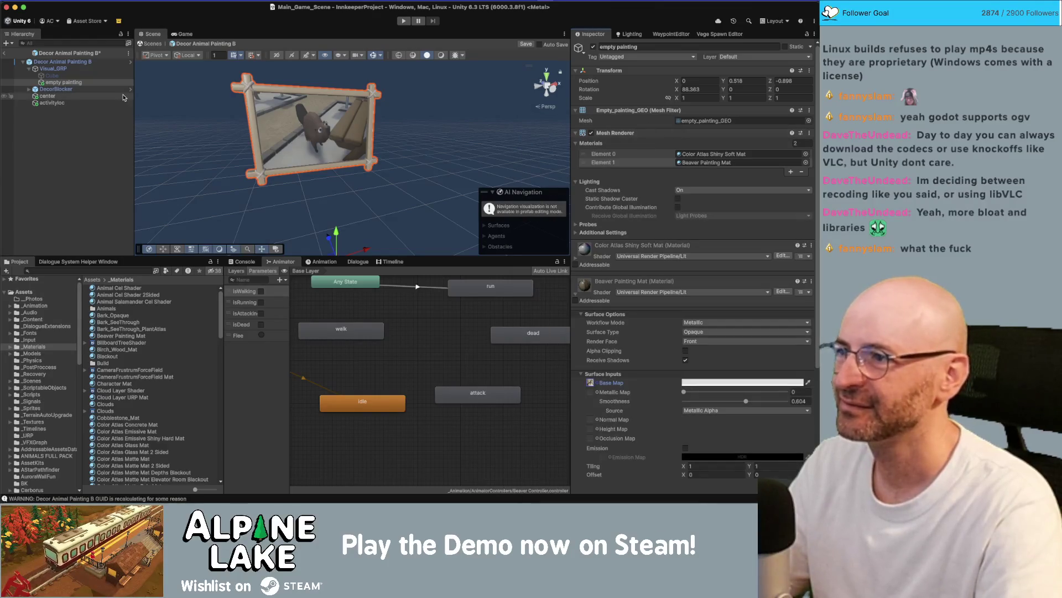
# - Set the empty painting's Scale X to -1 to mirror the beaver image
pyautogui.moveTo(509, 126)
pyautogui.mouseDown()
pyautogui.moveTo(572, 112)
pyautogui.moveTo(420, 119)
pyautogui.mouseUp()
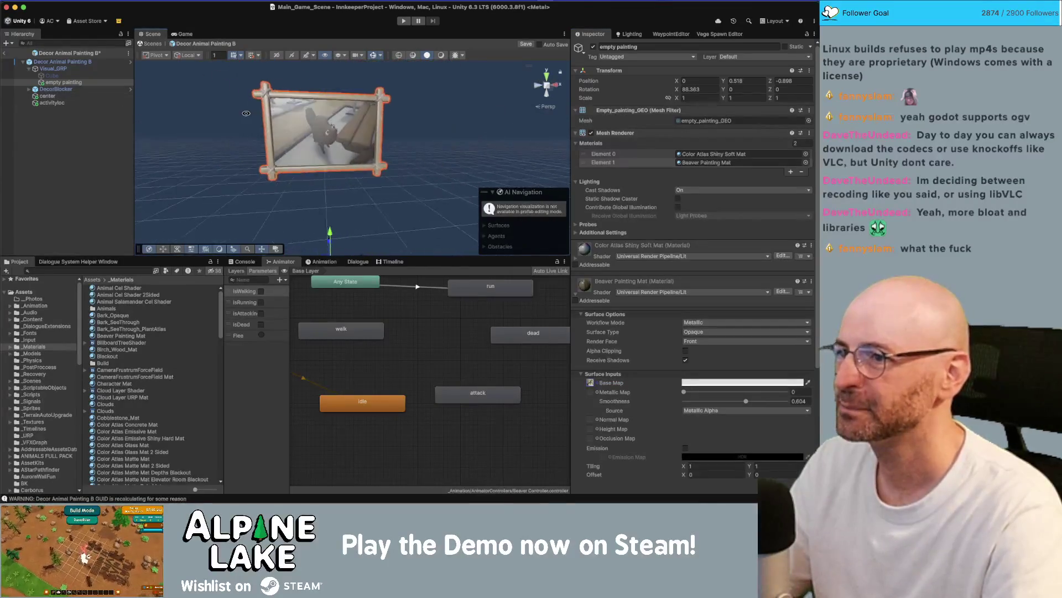
pyautogui.click(783, 95)
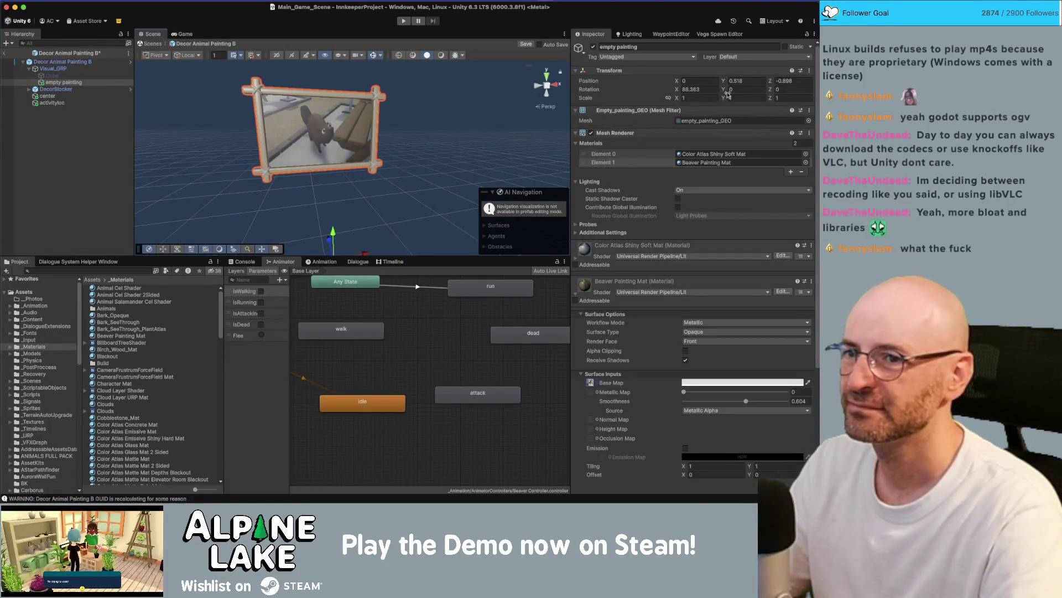
pyautogui.click(63, 82)
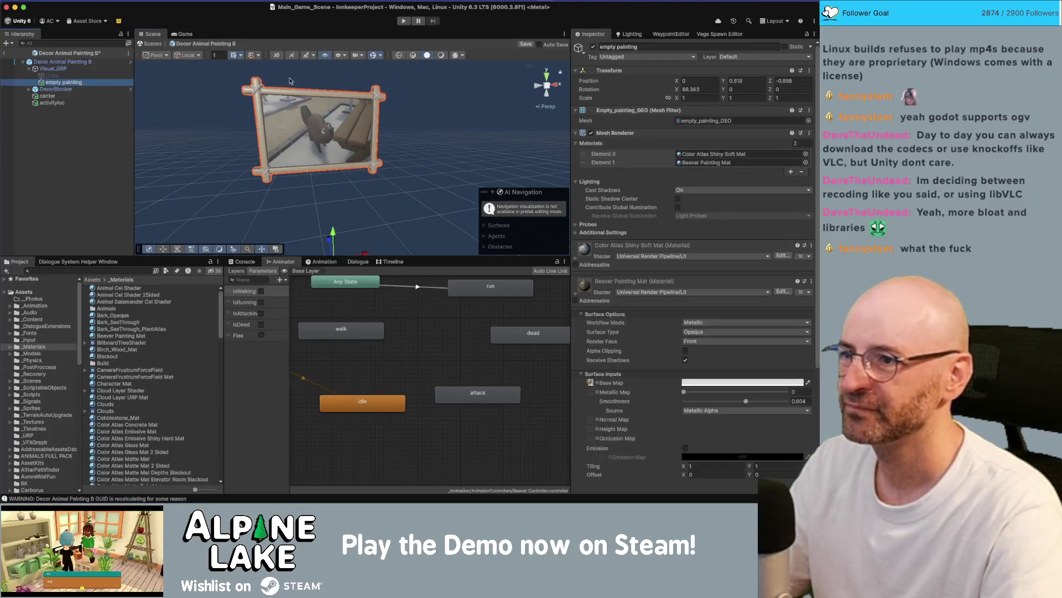
pyautogui.click(706, 98)
pyautogui.write('-1')
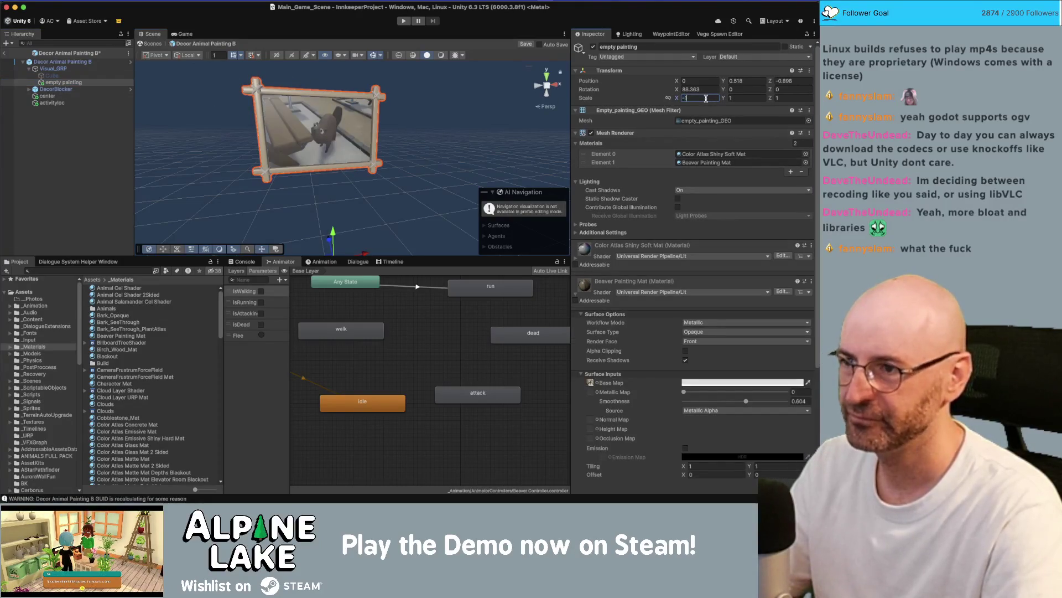
pyautogui.click(421, 123)
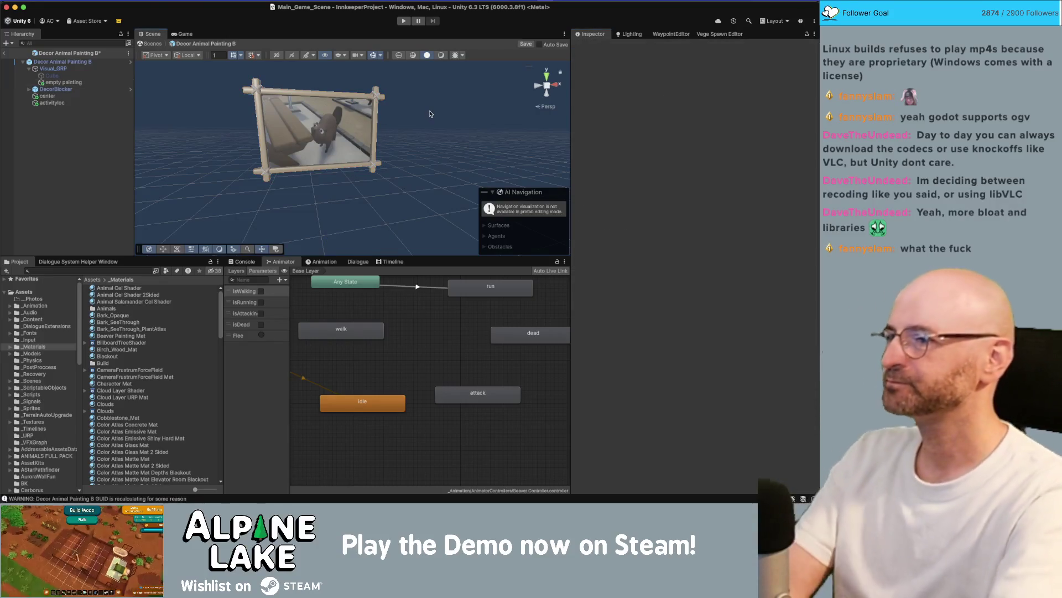
pyautogui.moveTo(423, 123)
pyautogui.mouseDown()
pyautogui.moveTo(458, 123)
pyautogui.moveTo(365, 139)
pyautogui.moveTo(374, 145)
pyautogui.mouseUp()
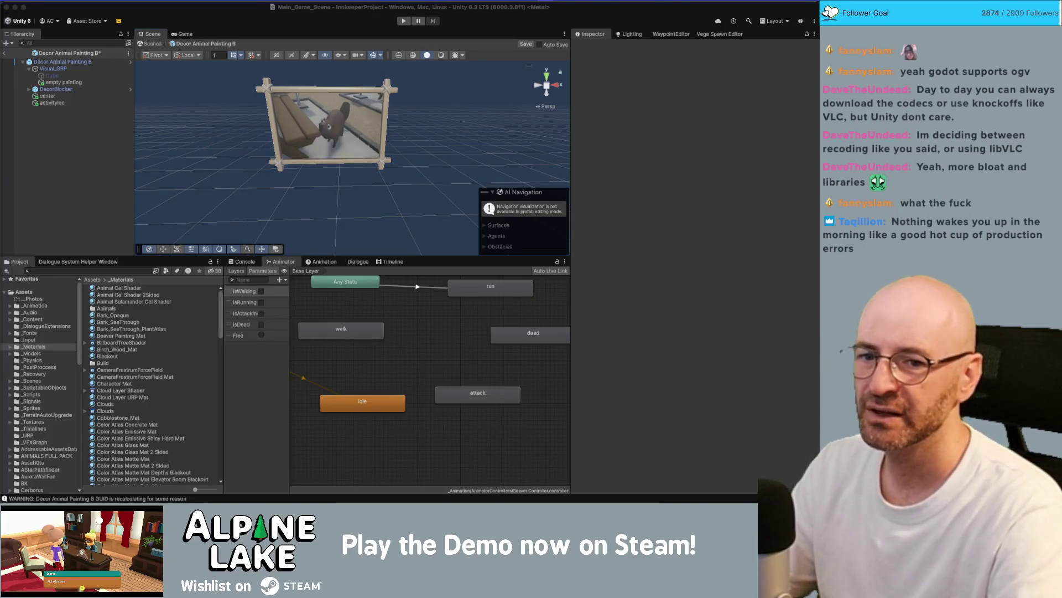
pyautogui.press('super+Tab')
pyautogui.hscroll(-5, 266, 222)
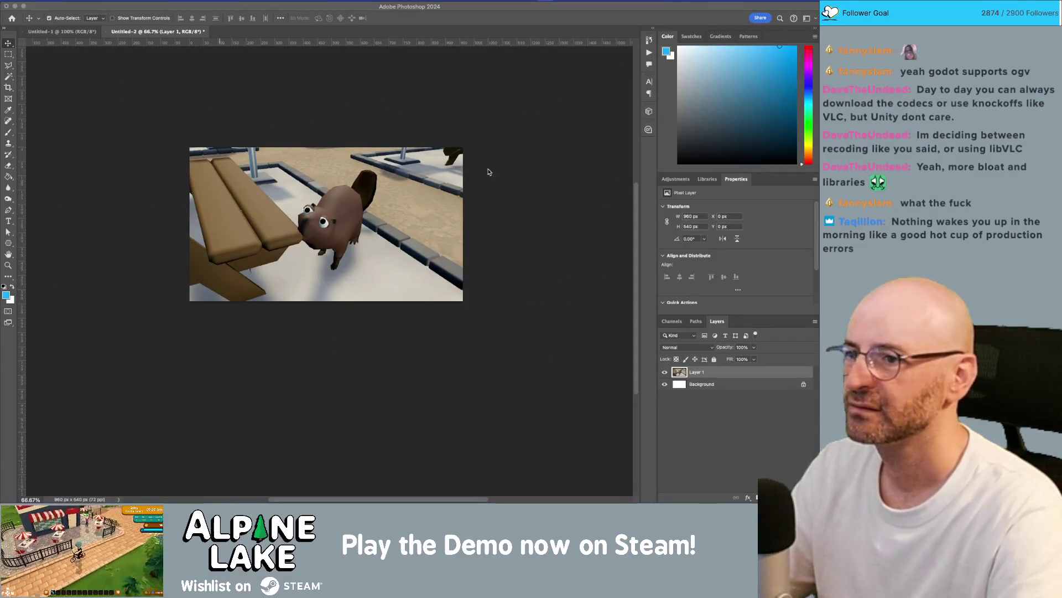
# - Check the mirrored painting in Unity's Scene view before returning to Photoshop
pyautogui.press('super+Tab')
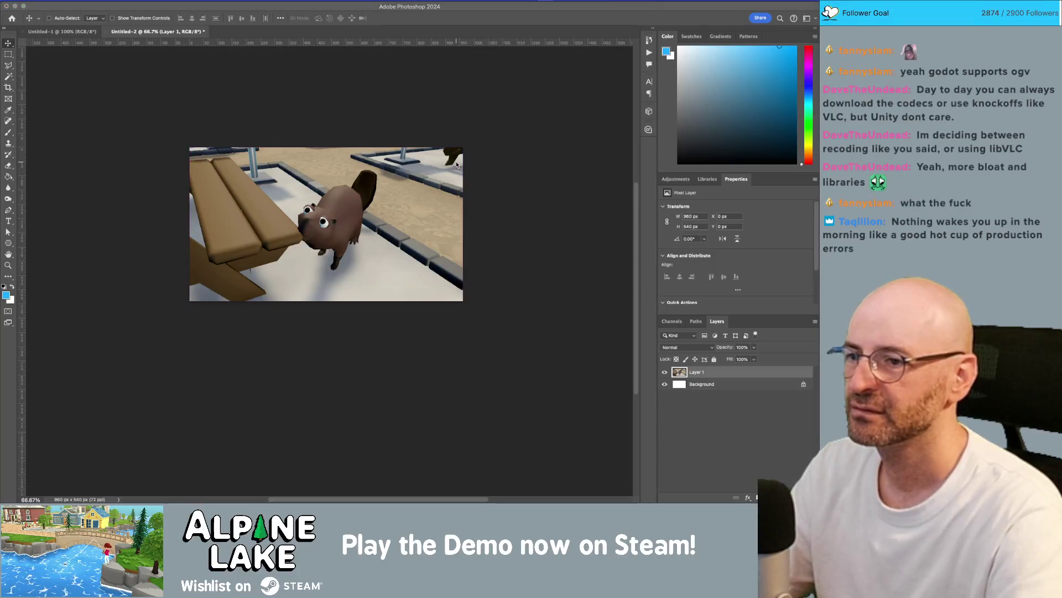
pyautogui.click(330, 127)
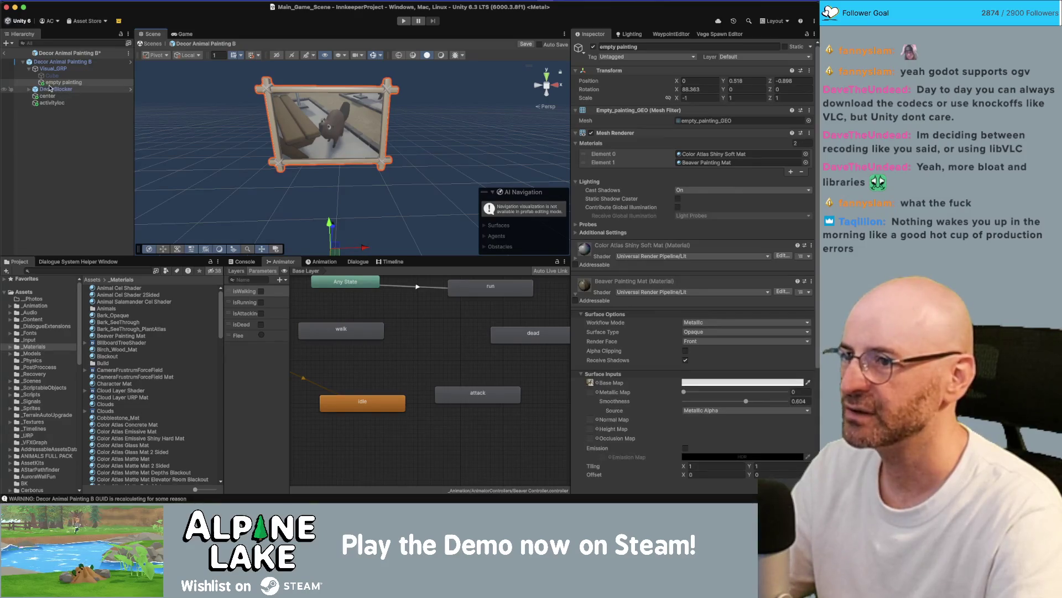
pyautogui.moveTo(248, 94); pyautogui.dragTo(289, 104)
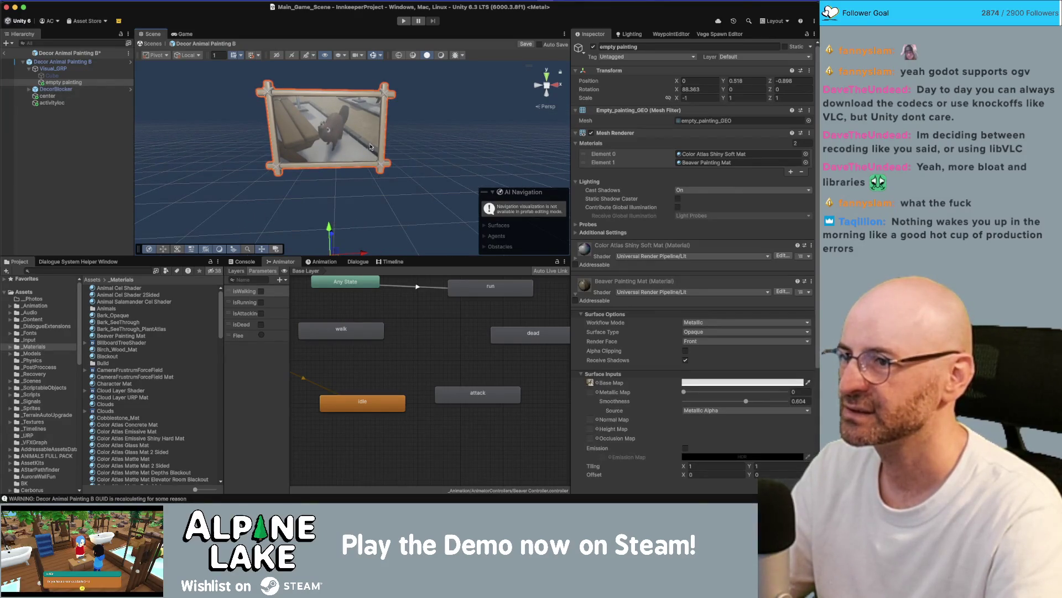
pyautogui.press('super+Tab')
# - Crop both sides of the beaver screenshot symmetrically to 764 × 540 px
pyautogui.press('c')
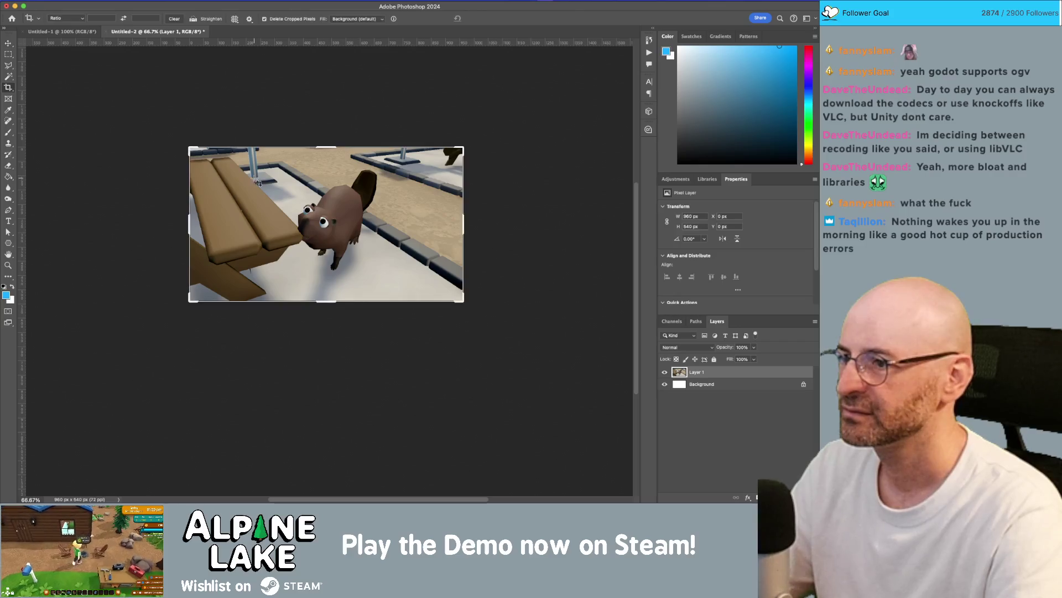
pyautogui.moveTo(194, 223); pyautogui.dragTo(222, 223)
pyautogui.press('Return')
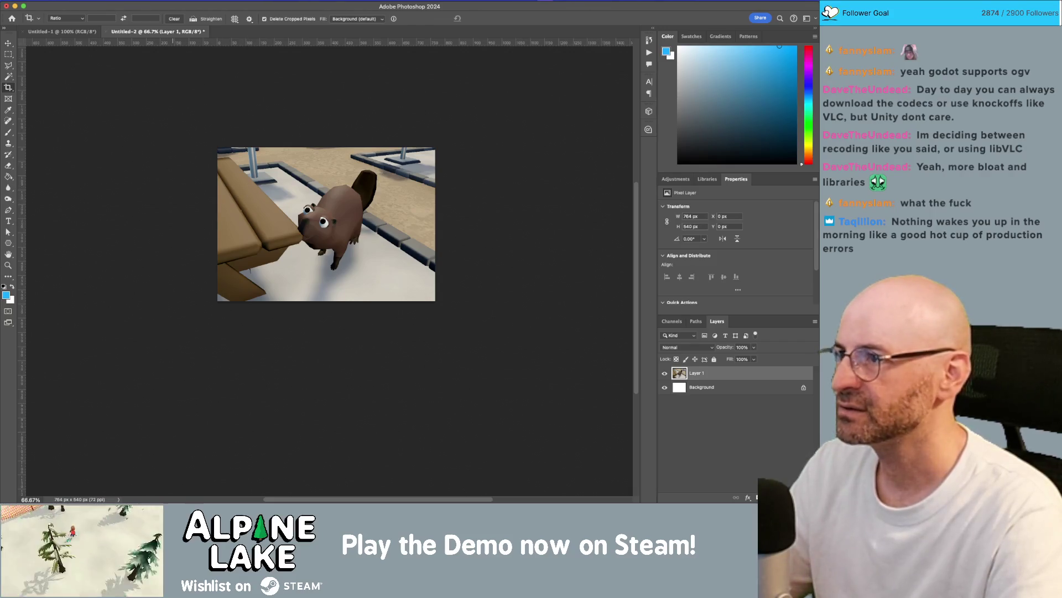
pyautogui.press('super+j')
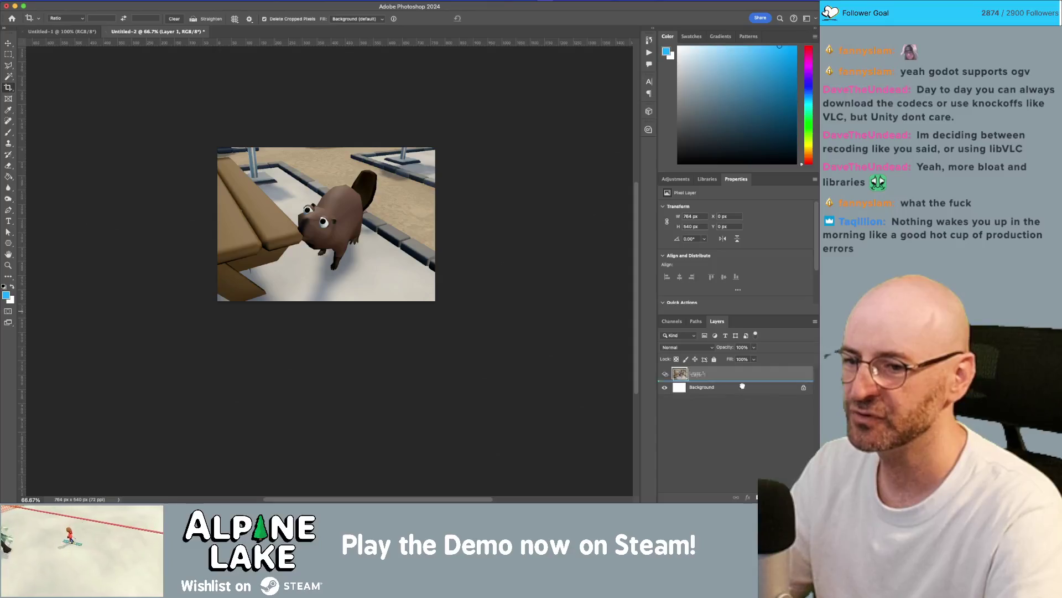
# - Apply Oil Paint to the Layer 1 copy with Scale 6.7, Stylization 9.9, Cleanliness 1.1
pyautogui.click(219, 0)
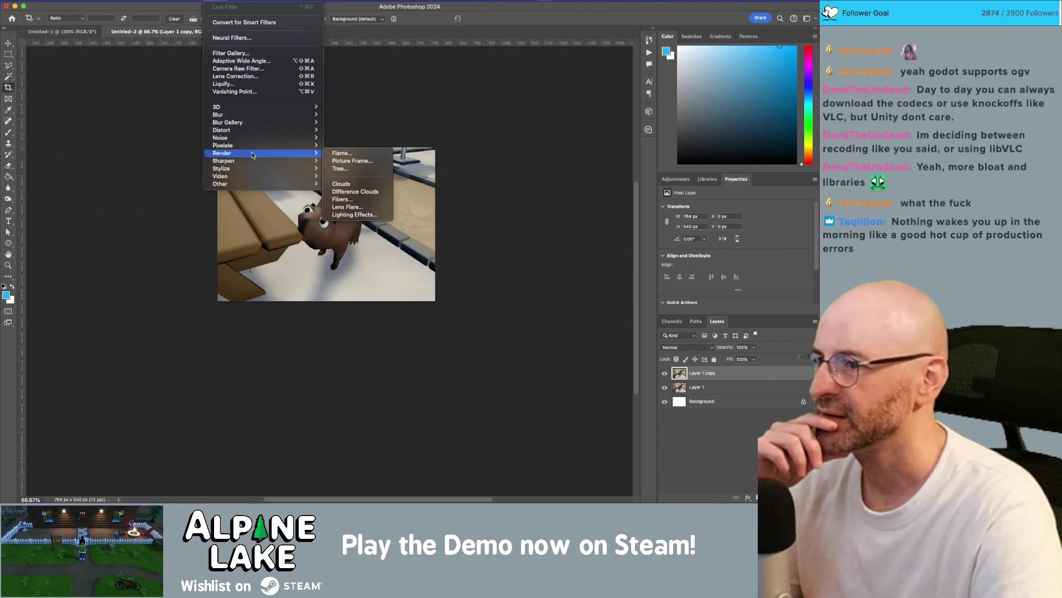
pyautogui.moveTo(256, 130)
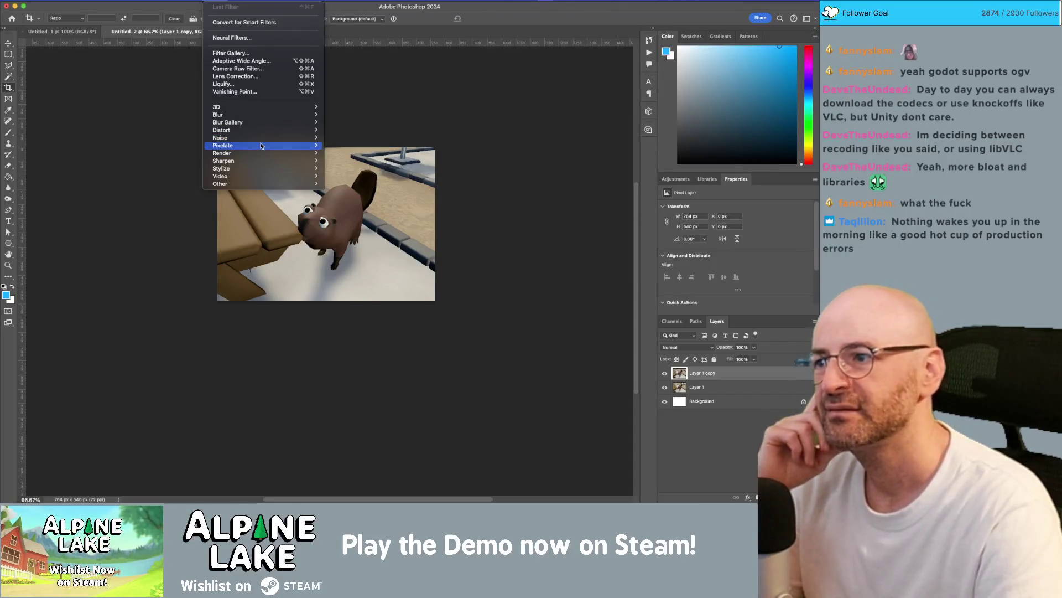
pyautogui.moveTo(260, 168)
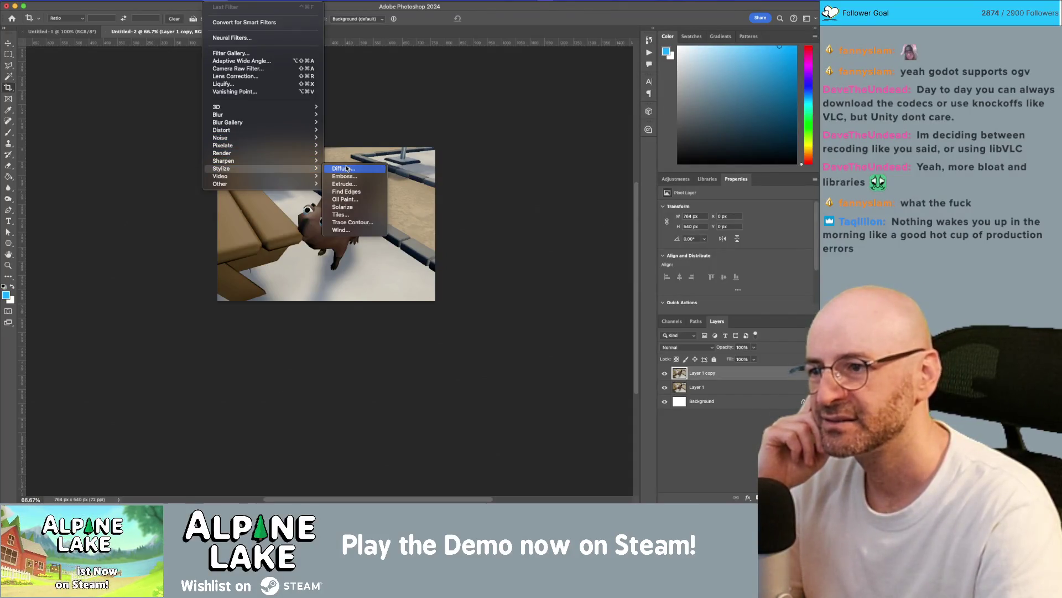
pyautogui.press('Escape')
pyautogui.press('h')
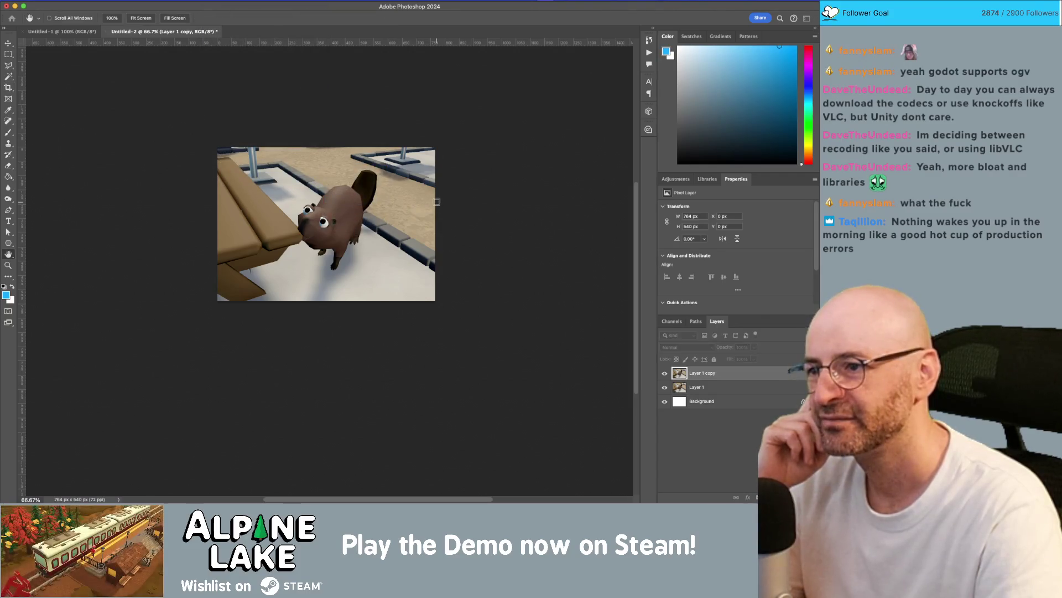
pyautogui.press('super+alt+f')
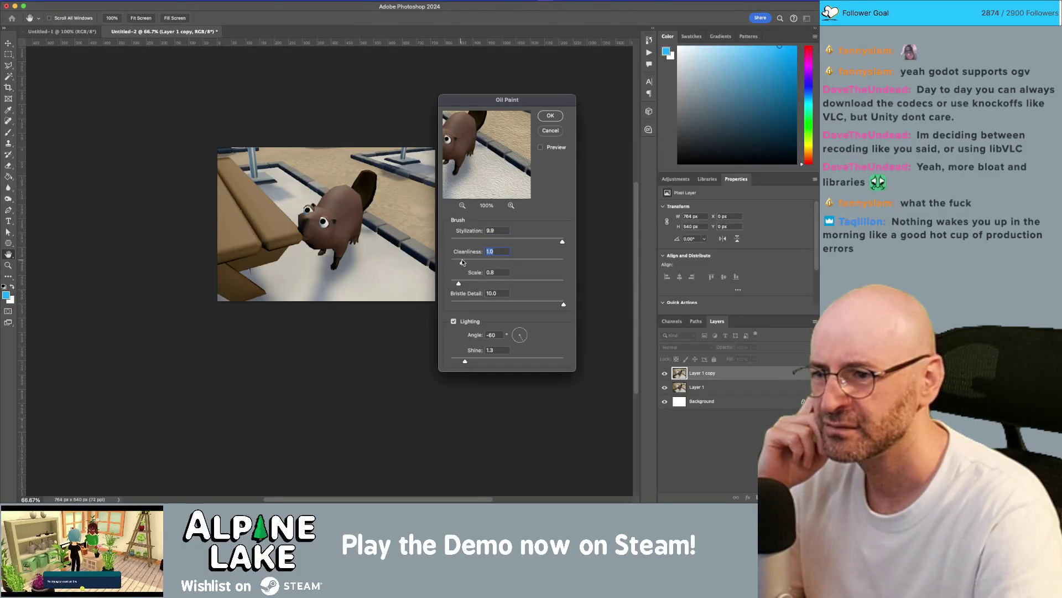
pyautogui.moveTo(461, 284); pyautogui.dragTo(527, 285)
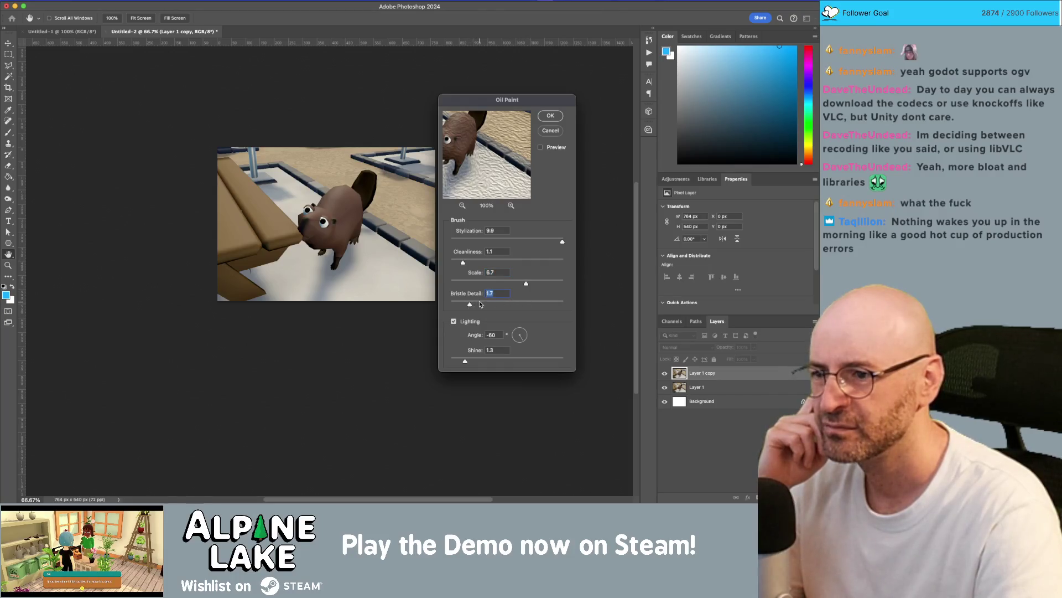
pyautogui.click(550, 116)
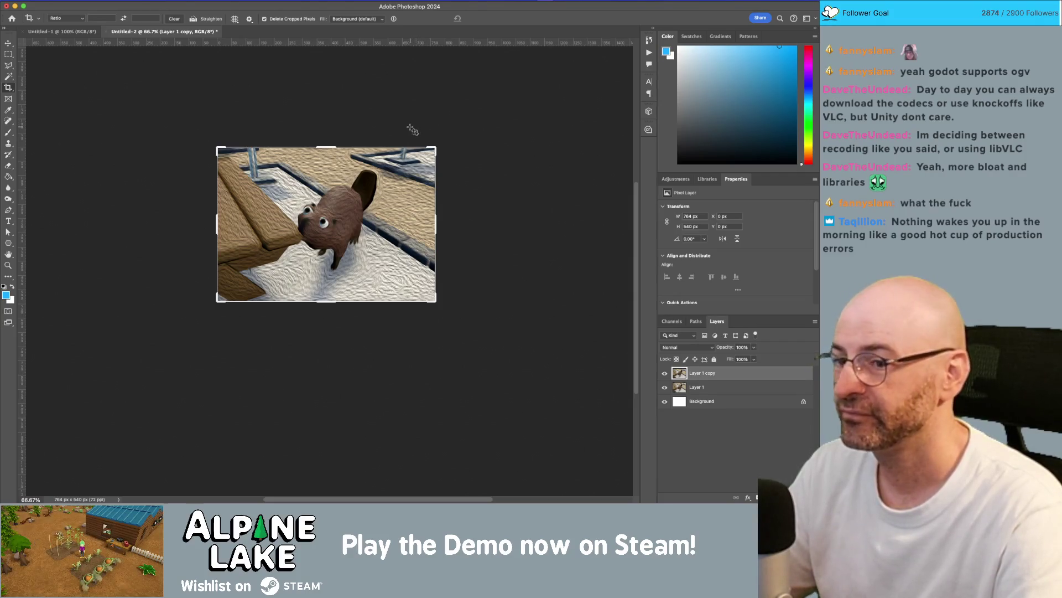
# - Save the image locally to AnimalScreenshots under the file name Beaver_Screenshot
pyautogui.press('super+s')
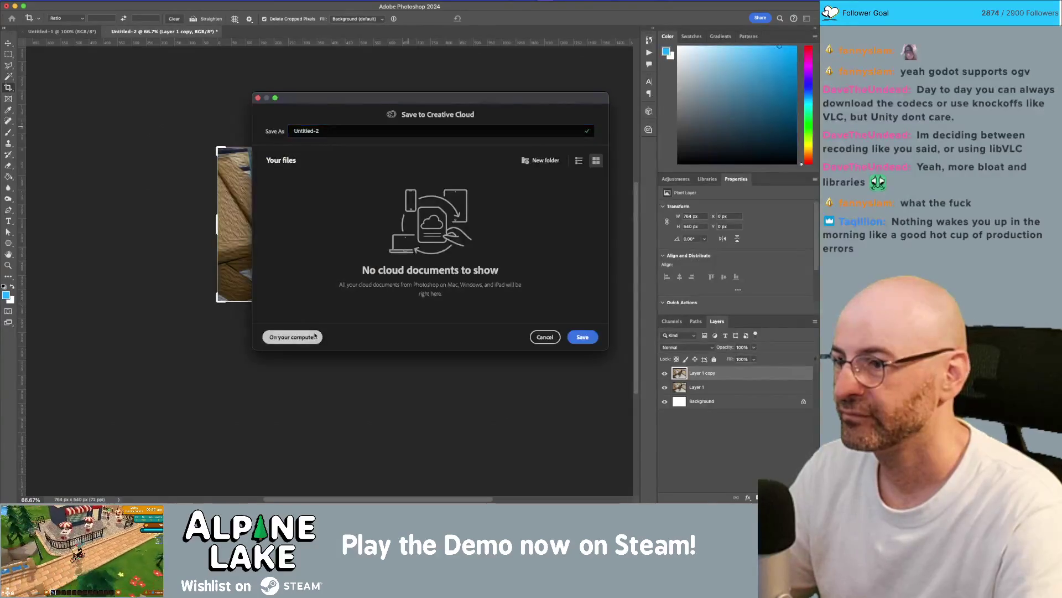
pyautogui.click(315, 336)
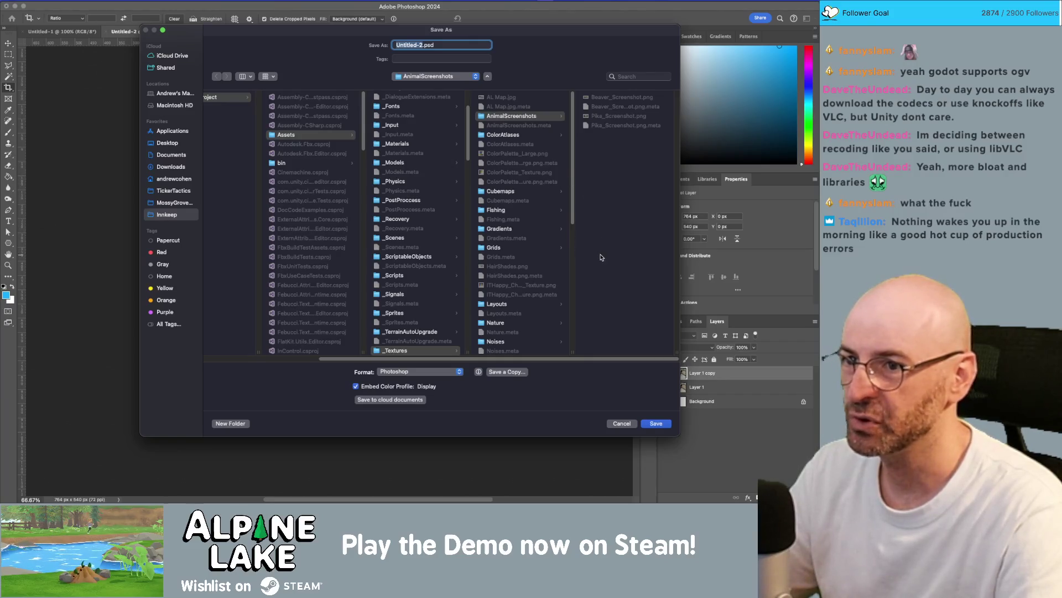
pyautogui.write('Beaver_')
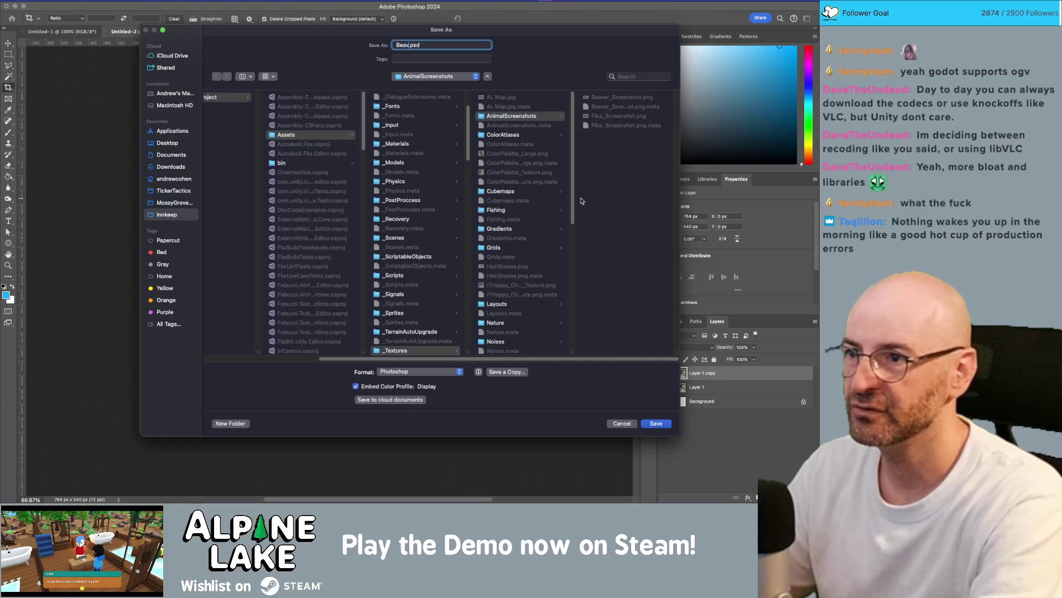
pyautogui.write('Screen')
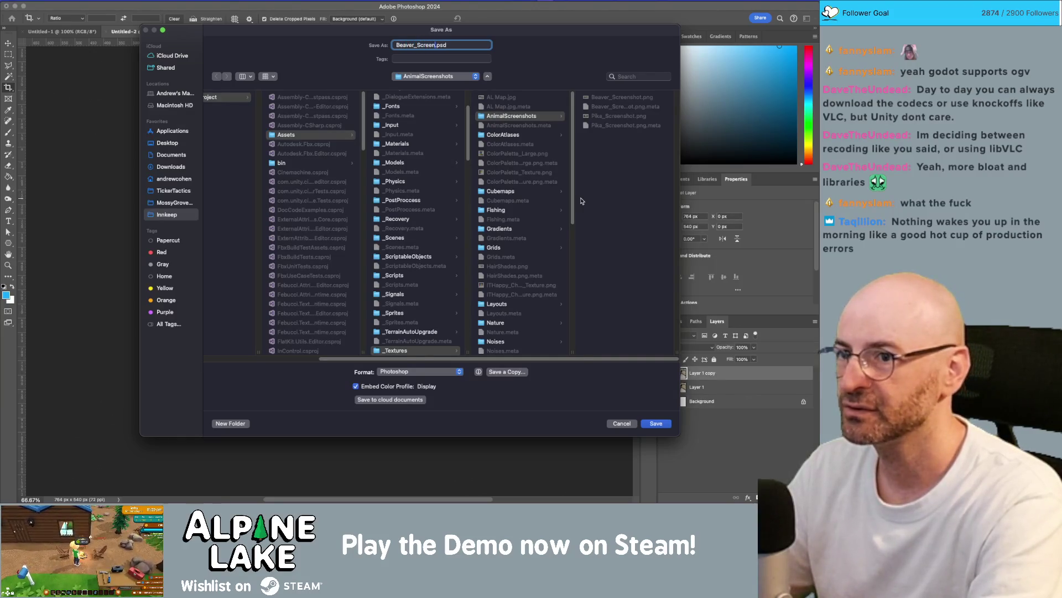